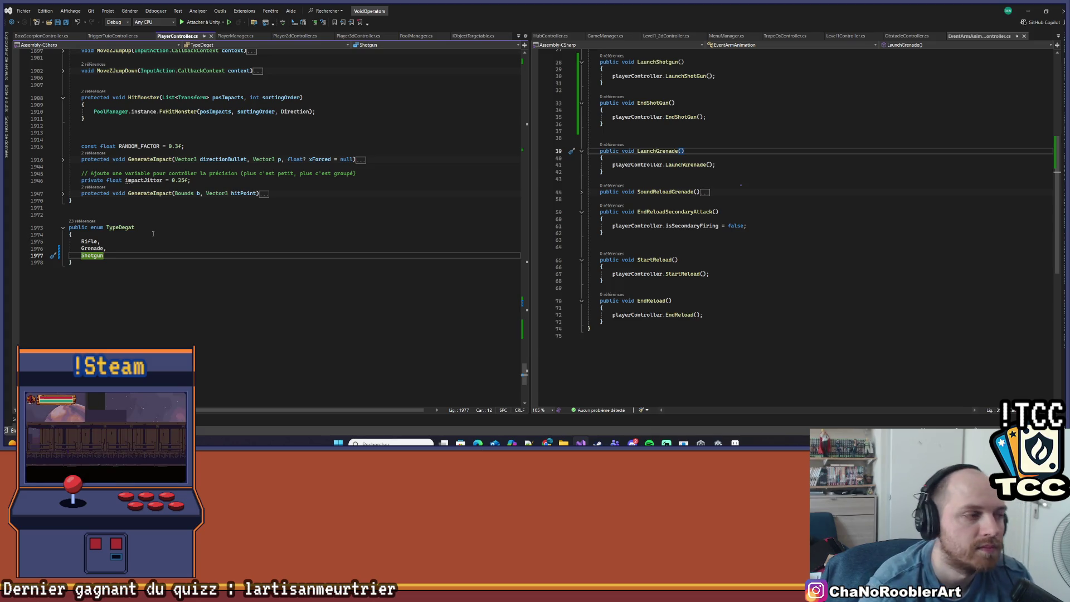
Step: Inspect the TypeDegat enum and its use in the boss Hit method's early returns
click(153, 233)
click(154, 227)
key(ctrl+minus)
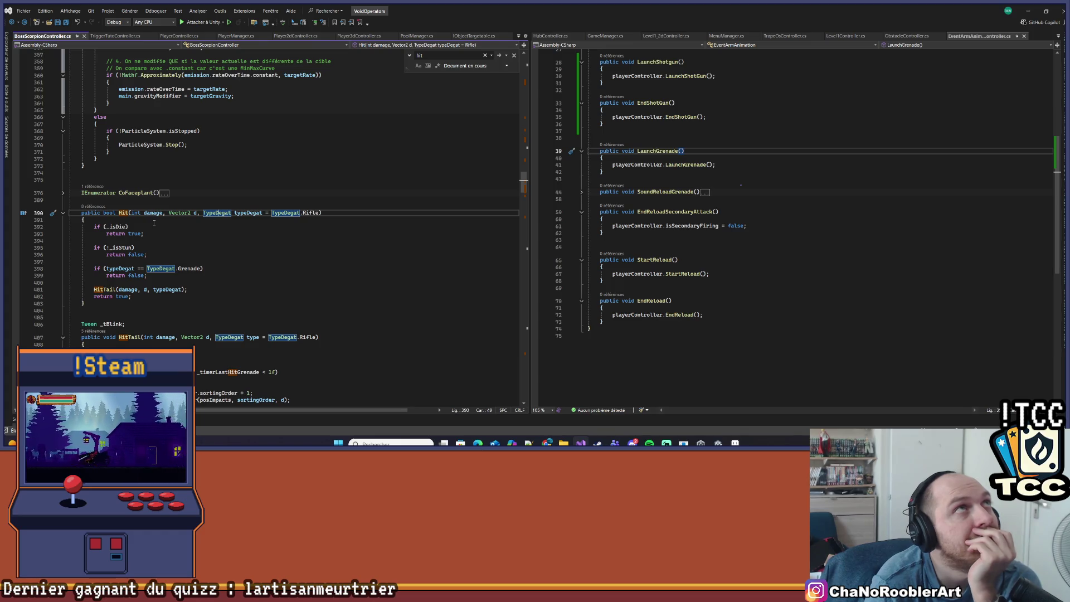
click(216, 243)
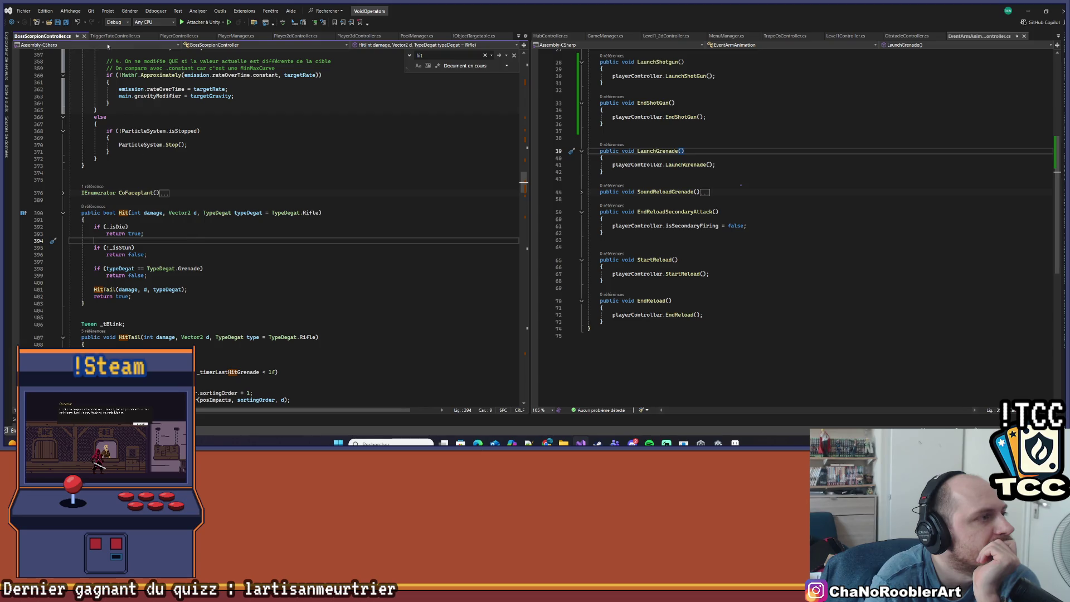
Step: Browse the PlayerManager, Player2dController and TriggerTutoController scripts alongside the TypeDegat enum
click(174, 35)
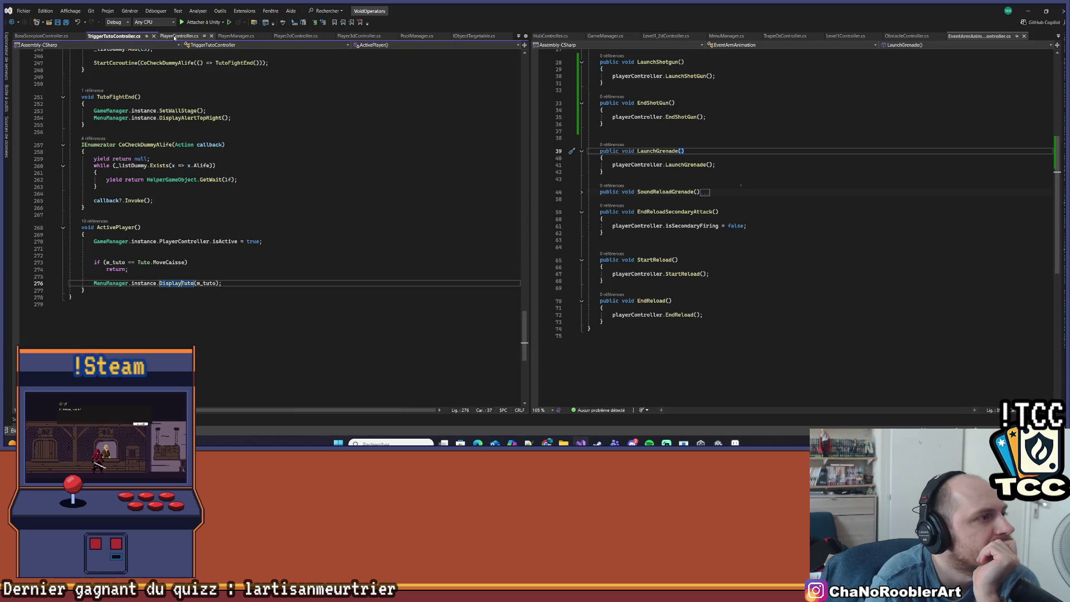
click(234, 36)
click(293, 35)
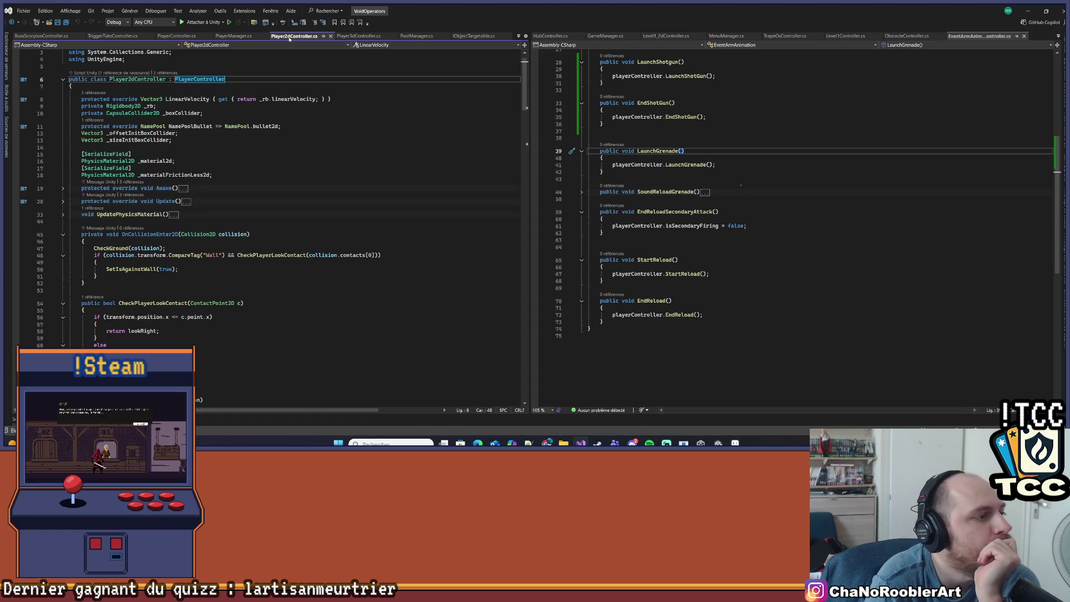
scroll(254, 341, down, 3)
scroll(253, 340, down, 5)
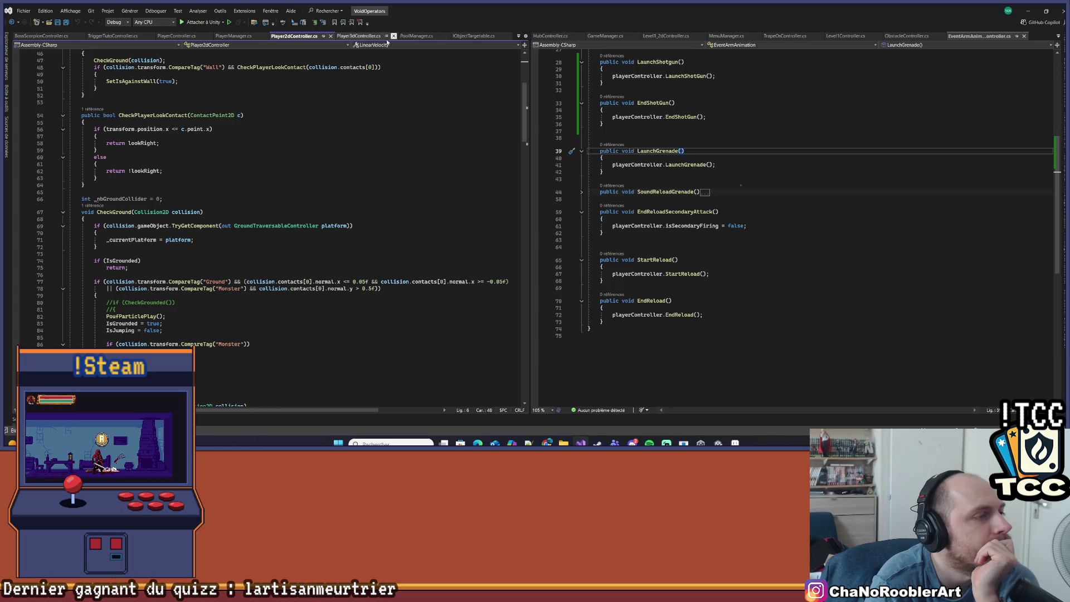
click(176, 36)
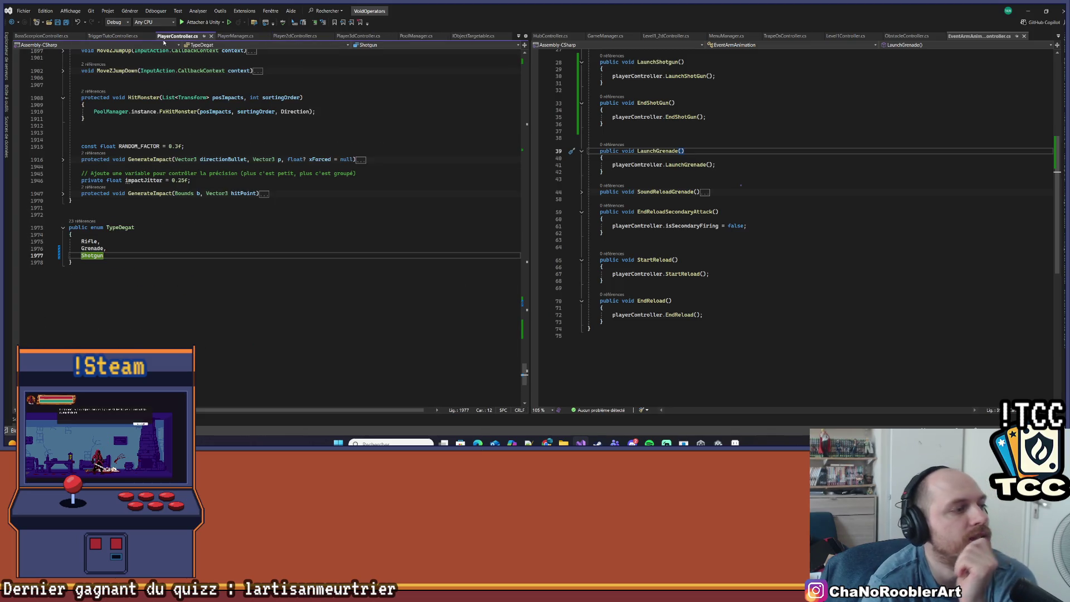
click(117, 36)
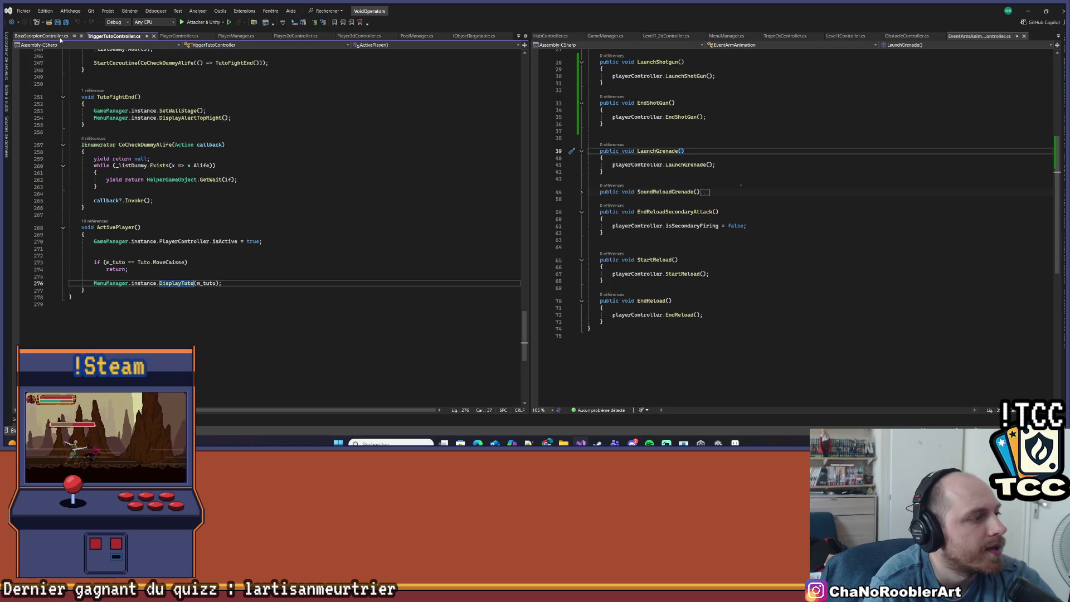
Step: Revisit the boss scorpion's Hit method, the TypeDegat enum and Player2dController's collision code
click(61, 35)
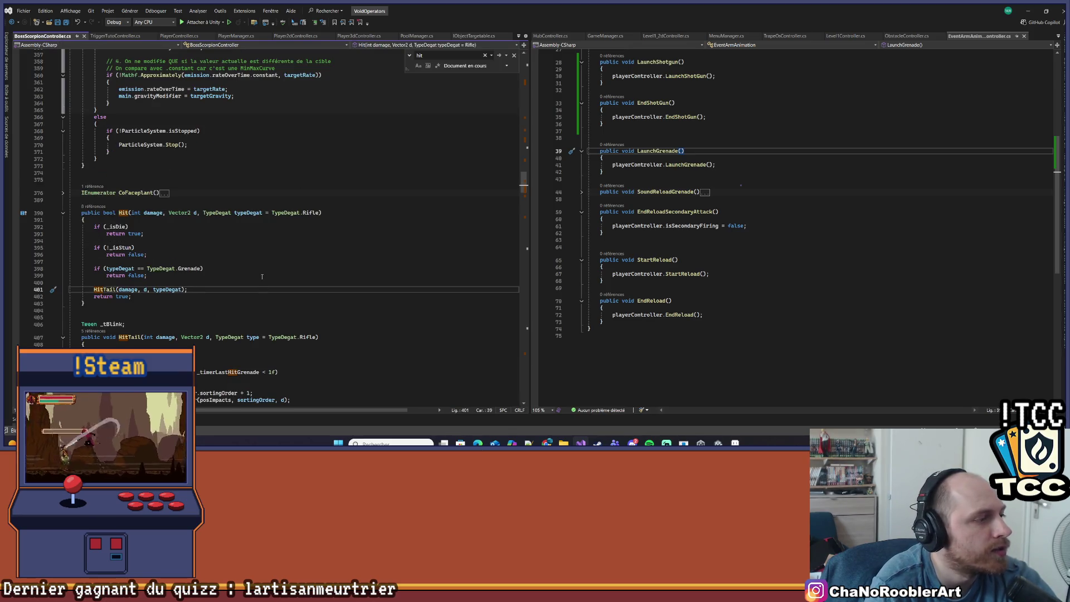
scroll(261, 263, down, 5)
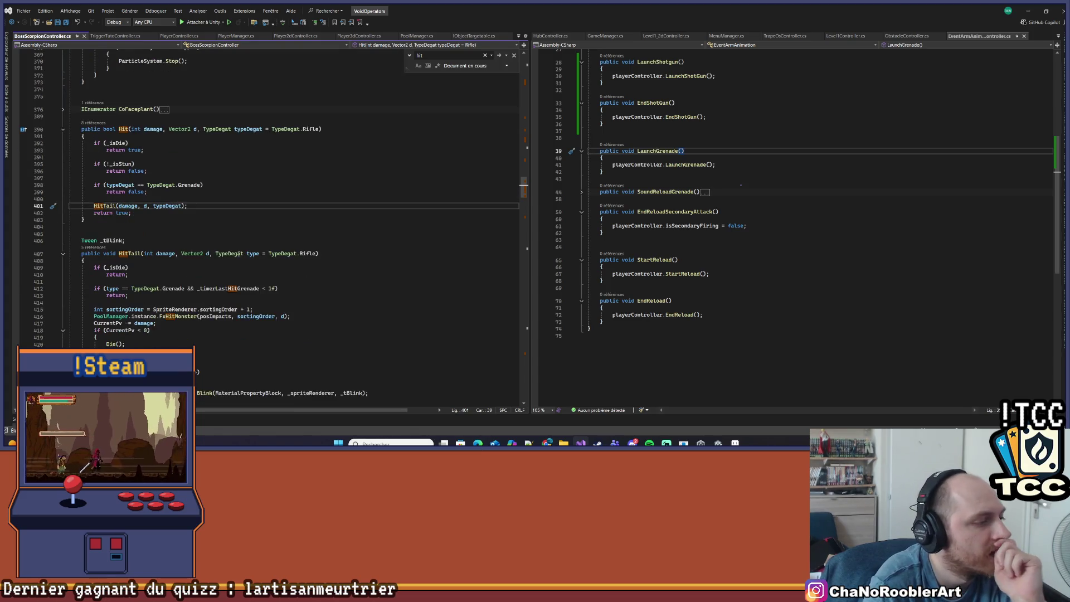
scroll(218, 248, up, 3)
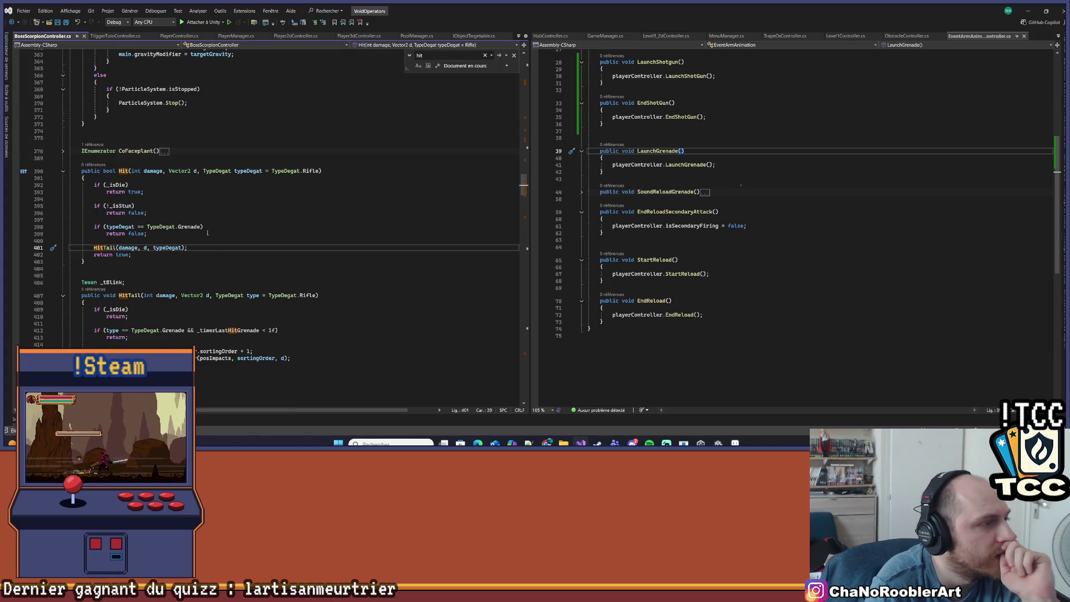
click(173, 37)
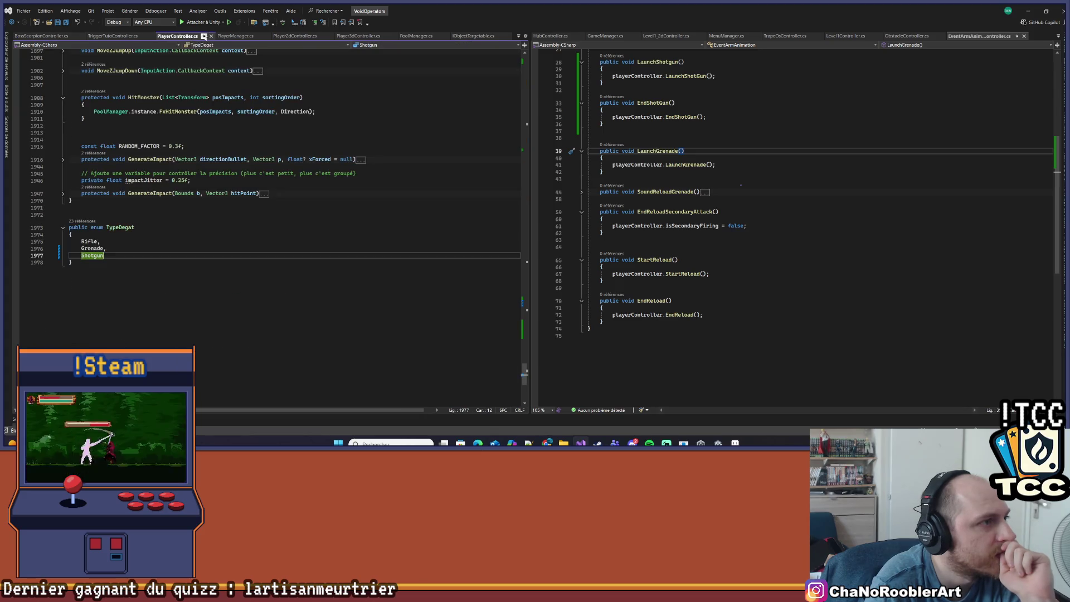
click(103, 37)
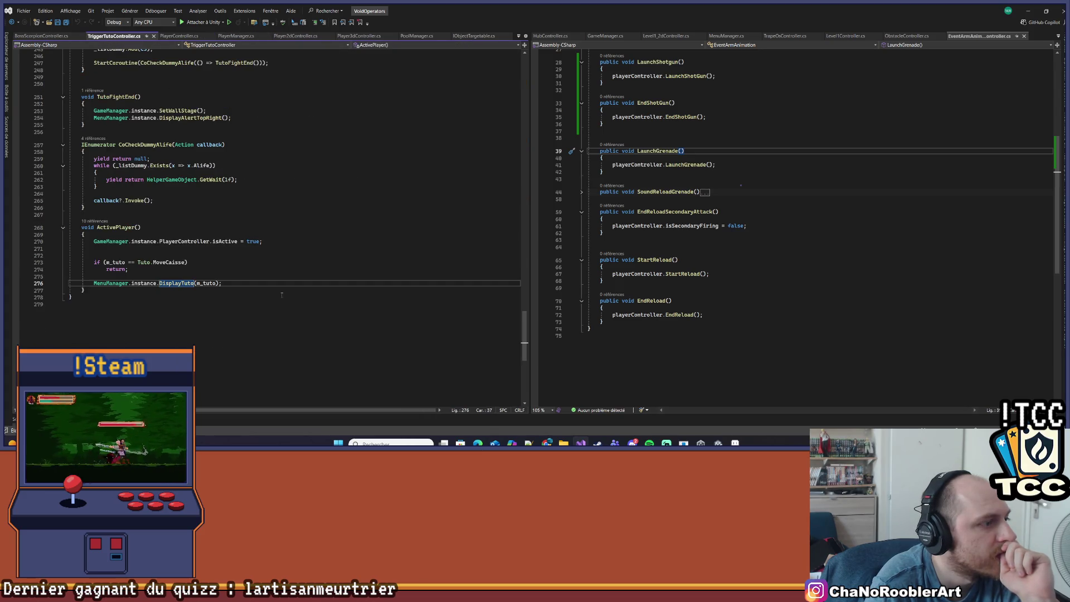
scroll(281, 295, up, 5)
click(236, 37)
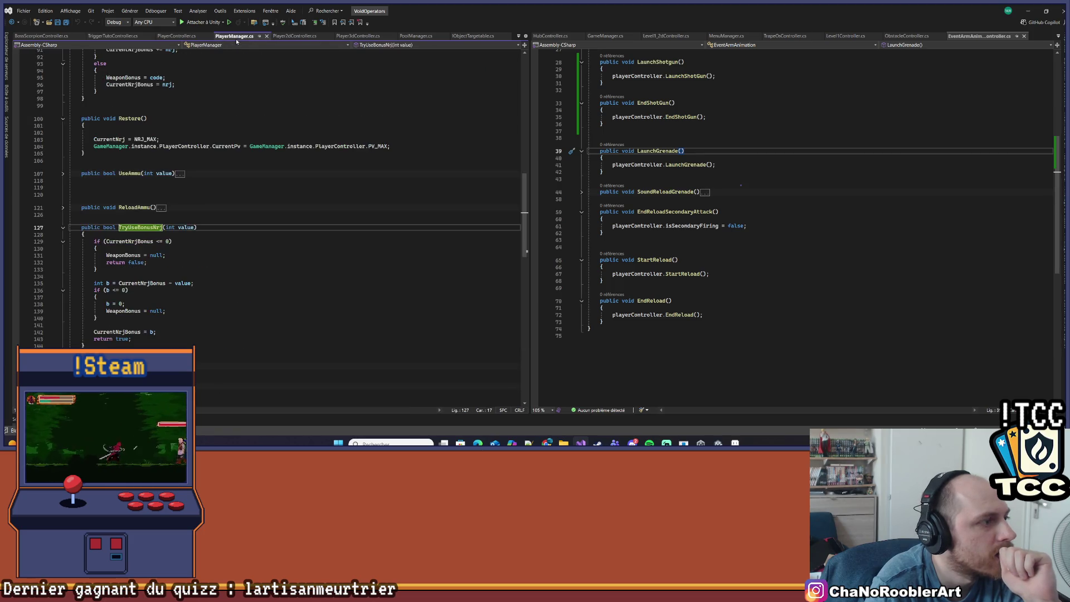
click(294, 36)
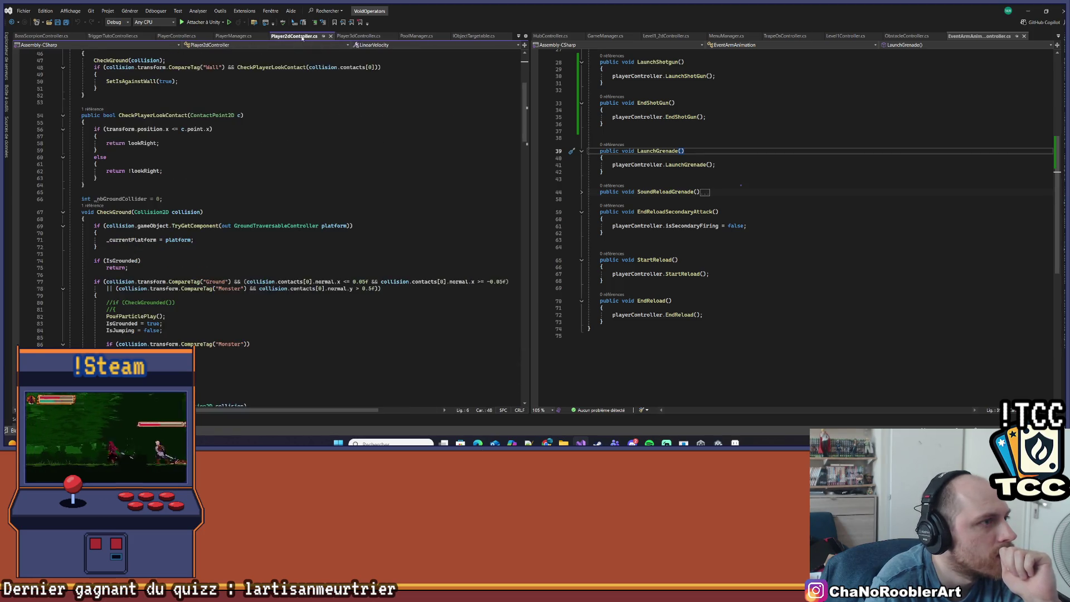
Step: Open Player3dController.cs at CheckCollider, where target.Hit receives damage and Direction
click(356, 36)
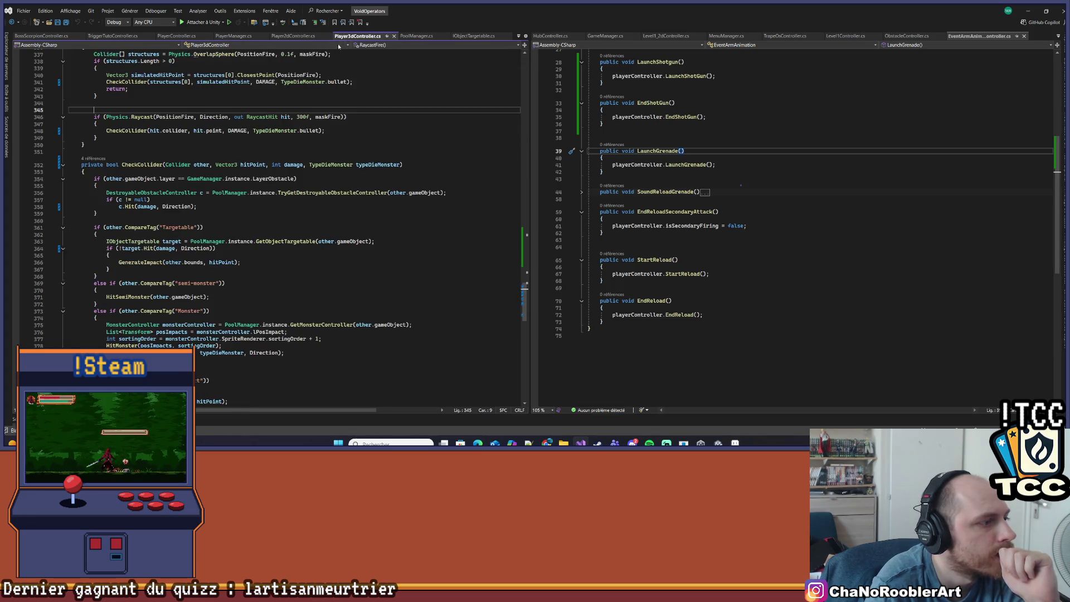
scroll(205, 184, down, 2)
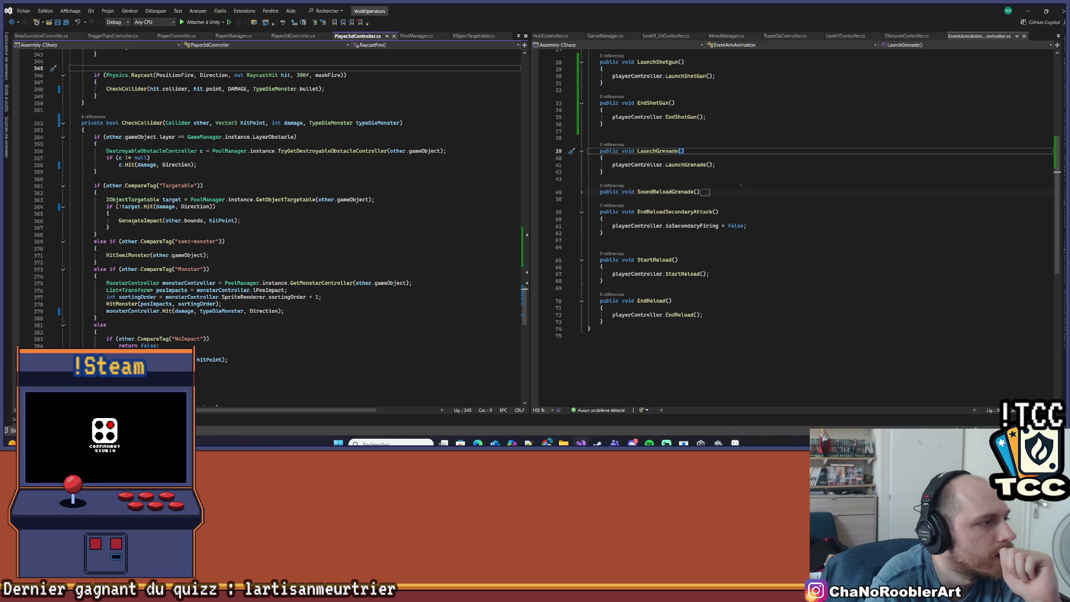
mouse_move(146, 207)
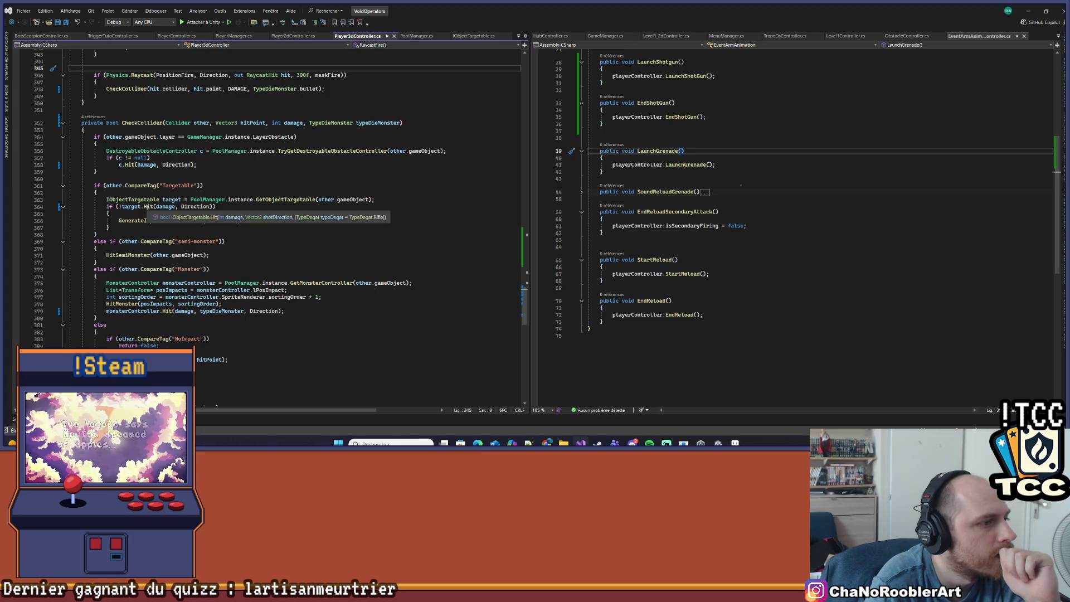
click(212, 207)
scroll(359, 155, up, 1)
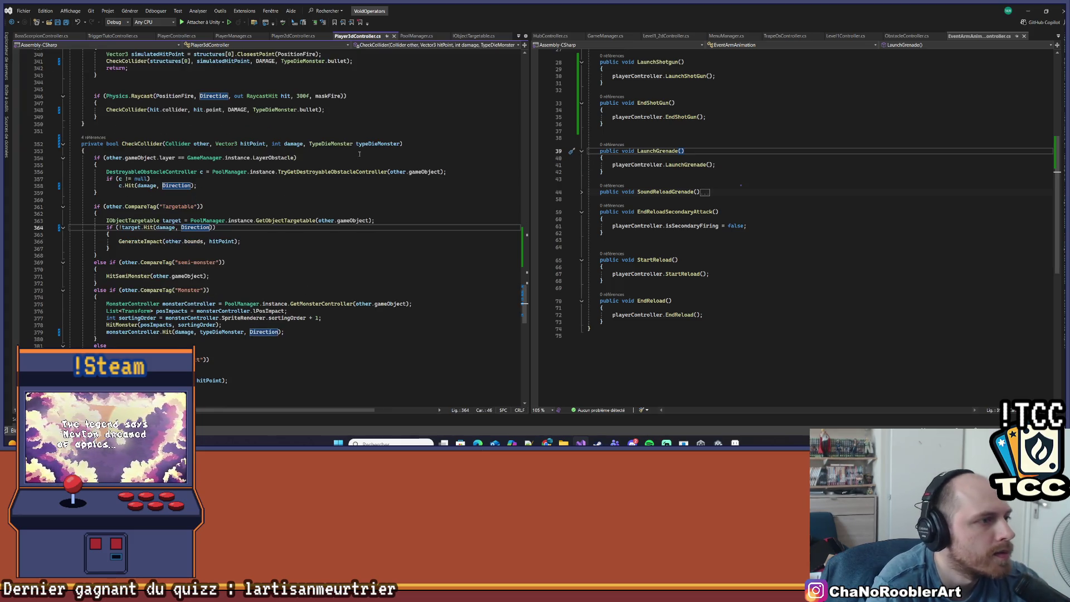
Step: Add a 'TypeDegat typeDegat' parameter to CheckCollider and pass typeDegat into target.Hit
scroll(381, 152, up, 1)
click(420, 163)
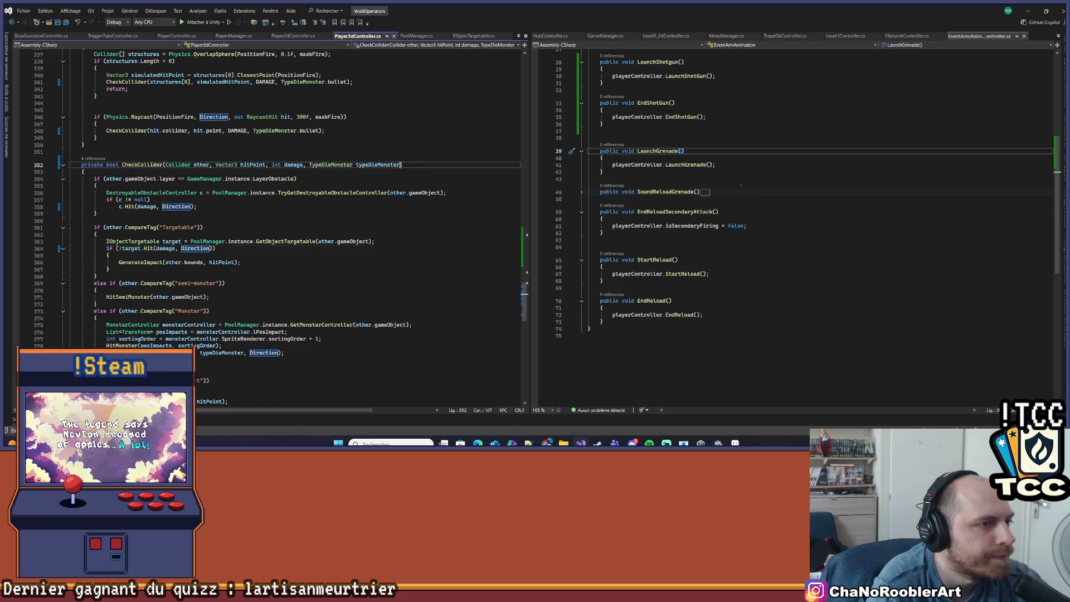
text(, TypeDegat)
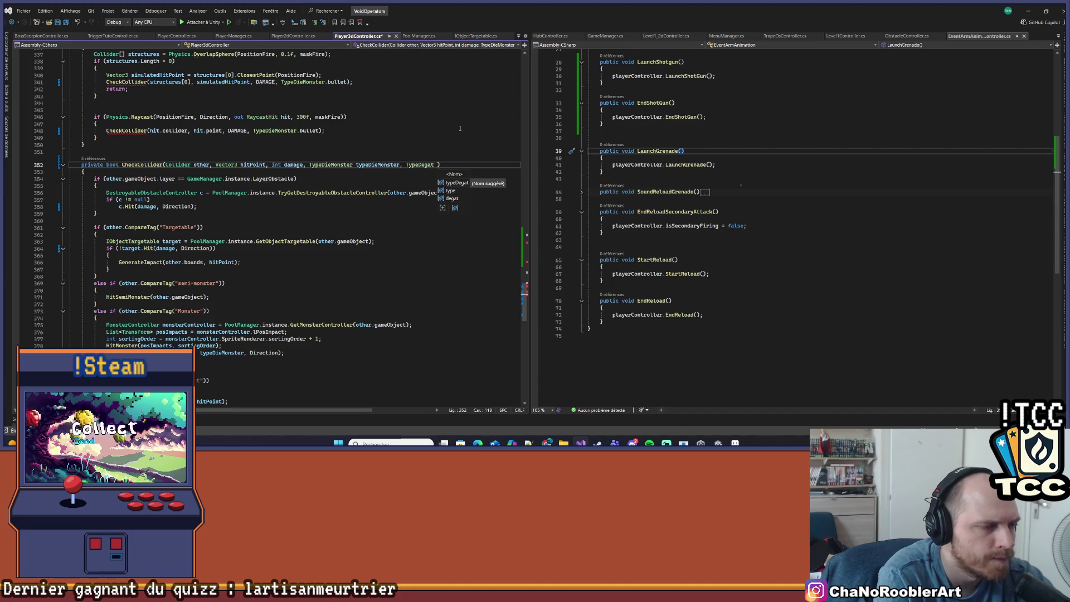
key(Tab)
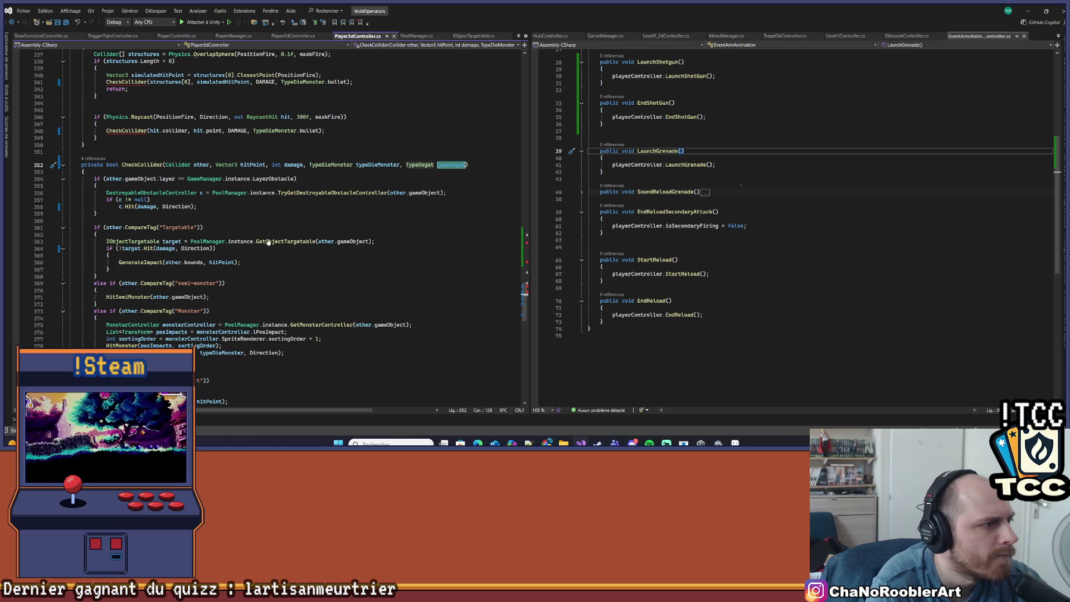
click(208, 249)
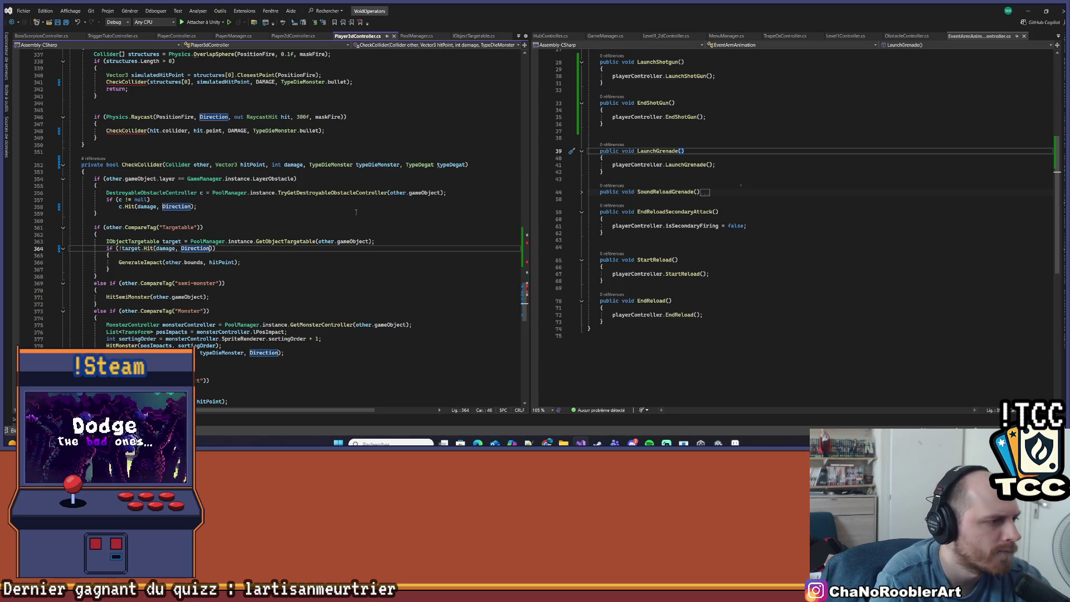
text(, typeDegat)
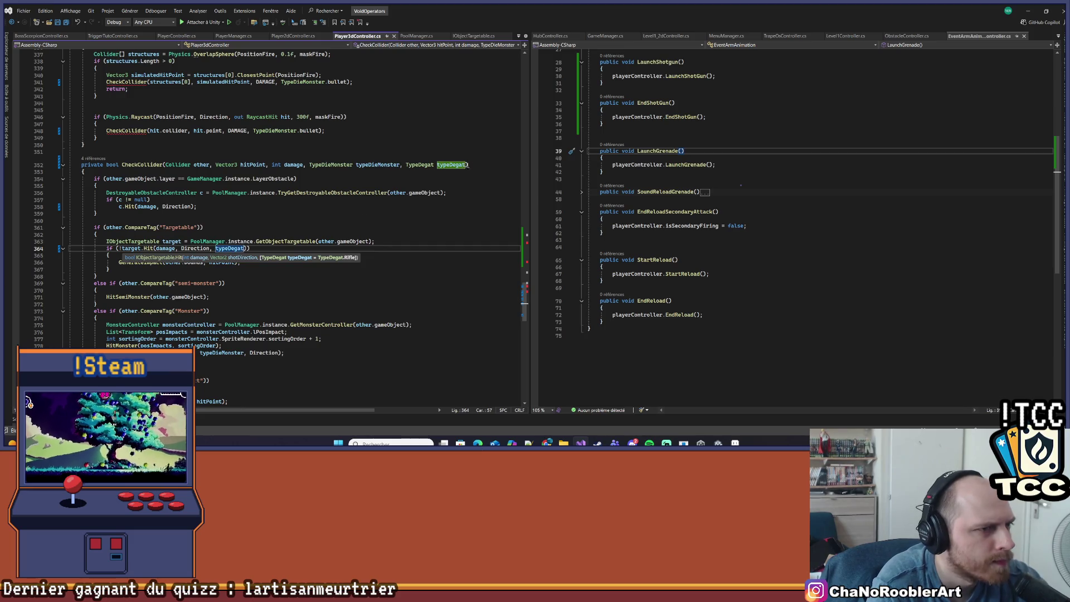
click(465, 164)
click(281, 258)
Step: Give the typeDegat parameter a default value of TypeDegat.Rifle
scroll(395, 228, up, 2)
click(466, 207)
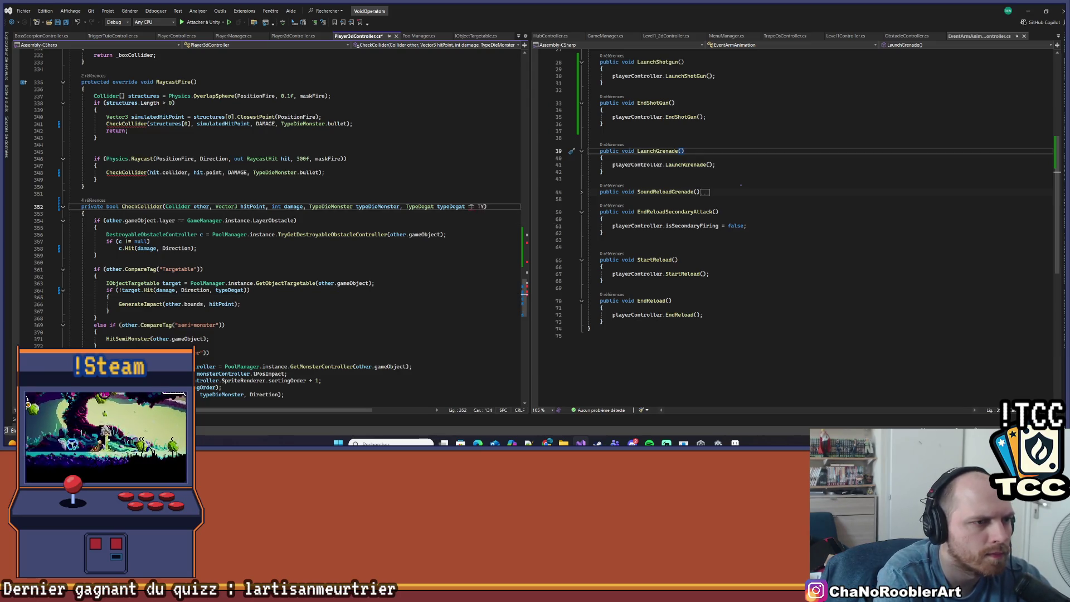
text(TypeDegat.)
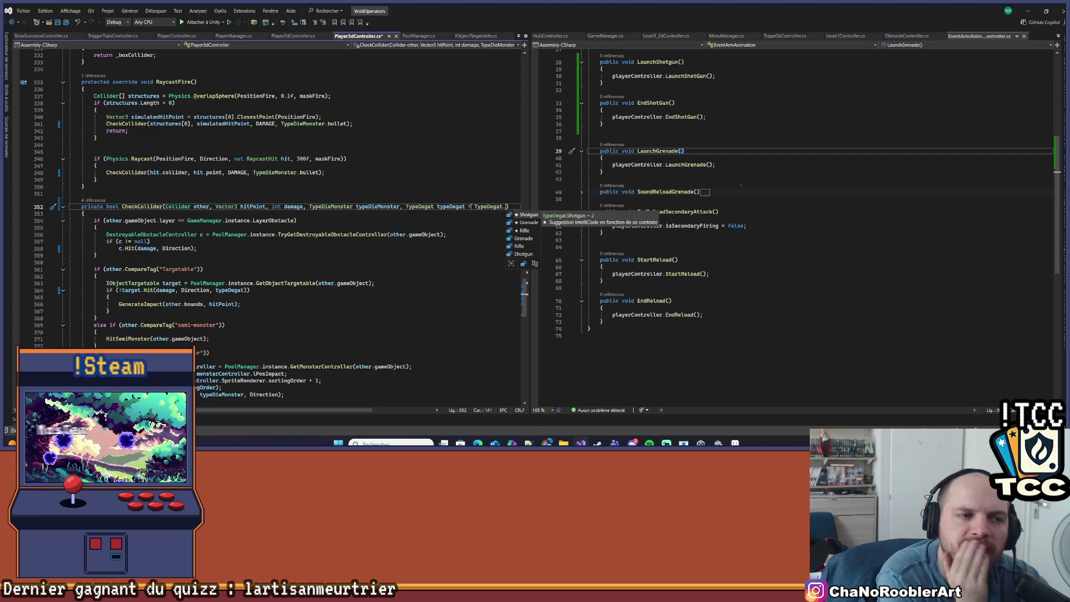
key(Tab)
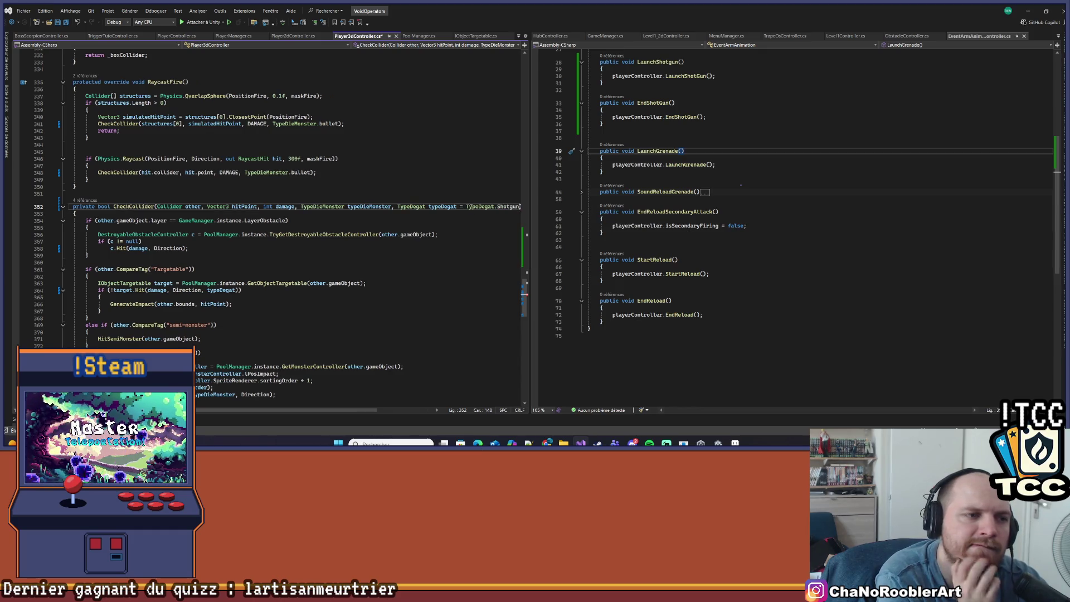
key(BackSpace)
key(BackSpace)
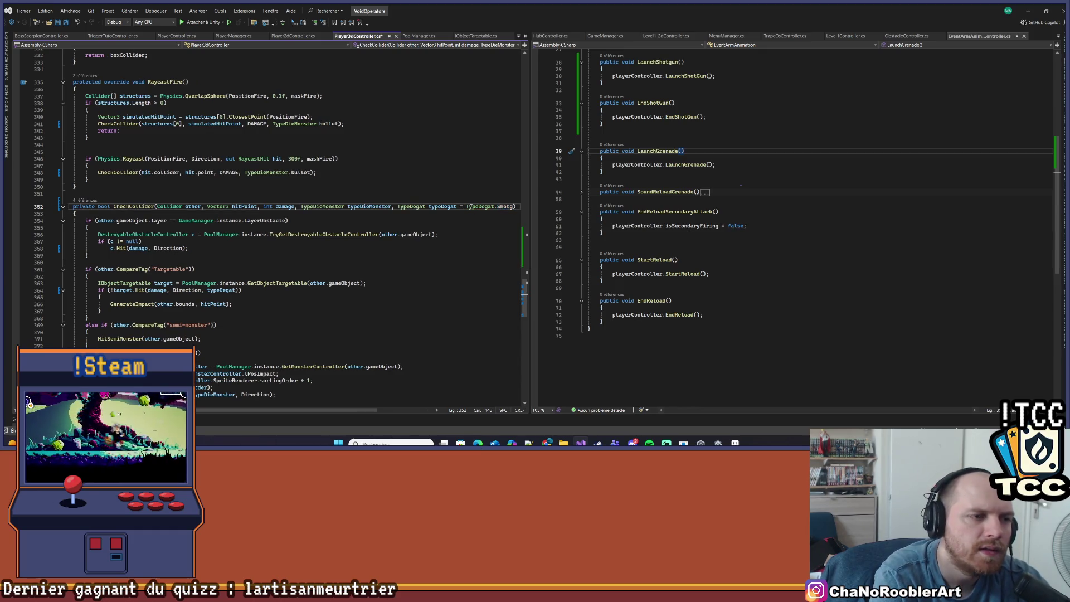
text(.)
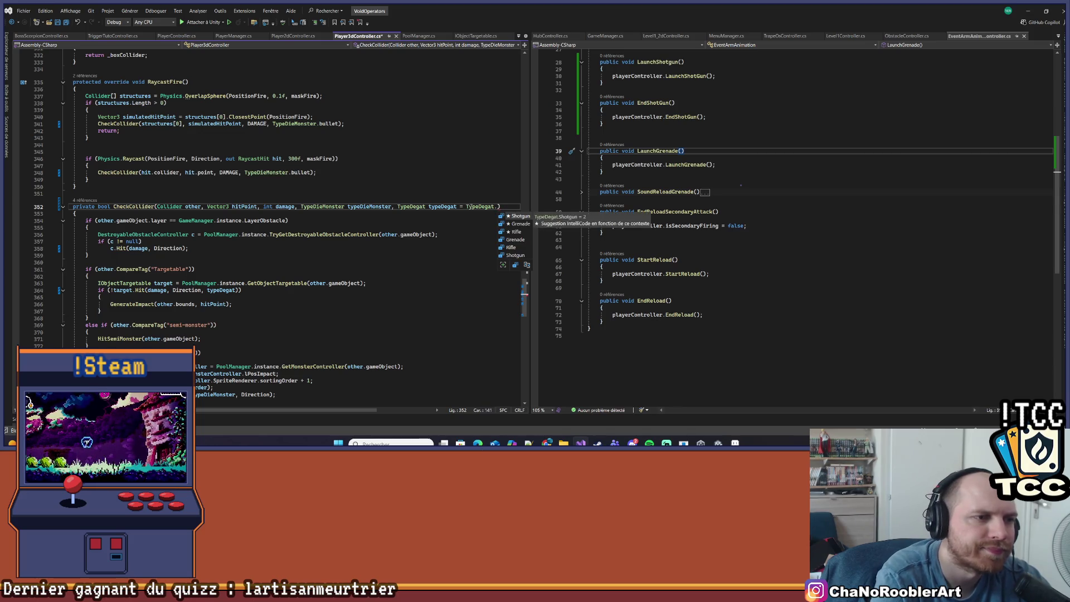
key(Down)
key(Tab)
click(225, 291)
Step: Pass TypeDegat.Shotgun in LaunchShotGun's point-blank CheckCollider call and save the script
scroll(293, 237, down, 1)
scroll(293, 237, up, 5)
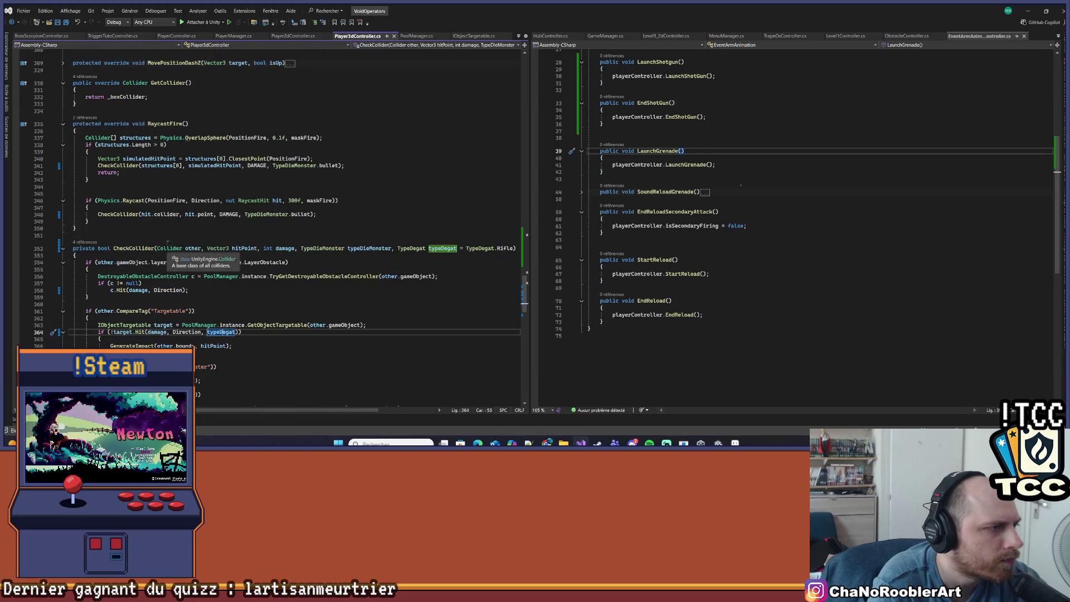
scroll(253, 217, up, 3)
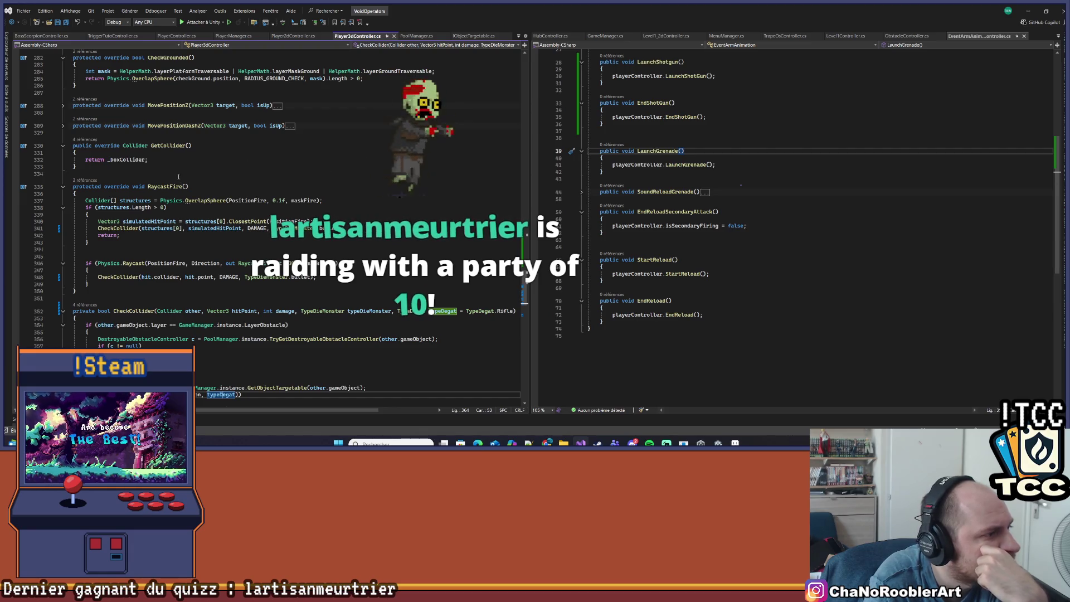
scroll(297, 310, up, 3)
scroll(298, 310, up, 13)
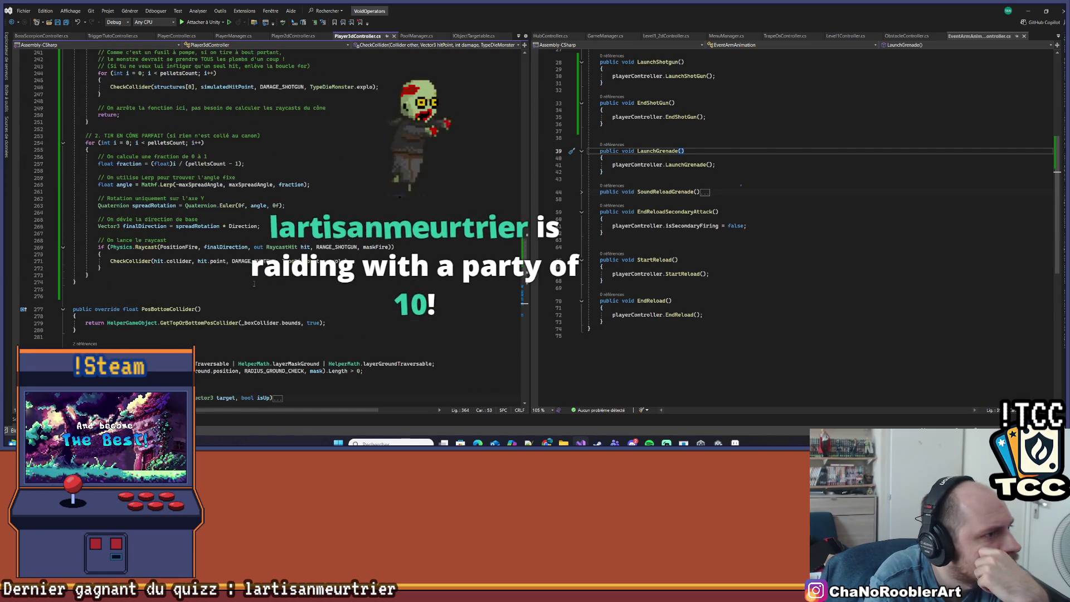
scroll(228, 275, up, 4)
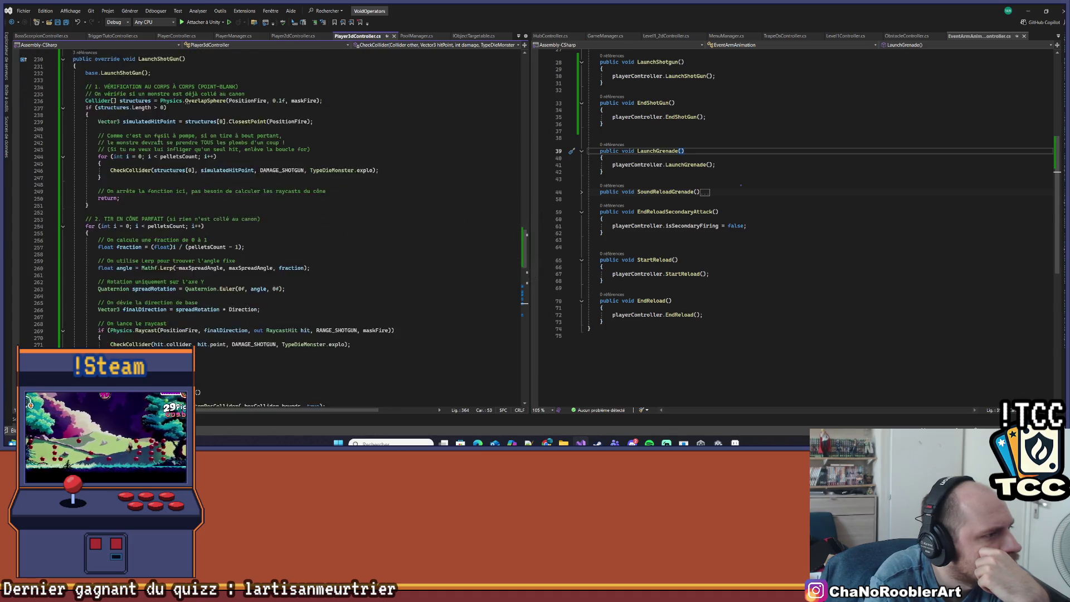
scroll(334, 223, down, 3)
click(373, 149)
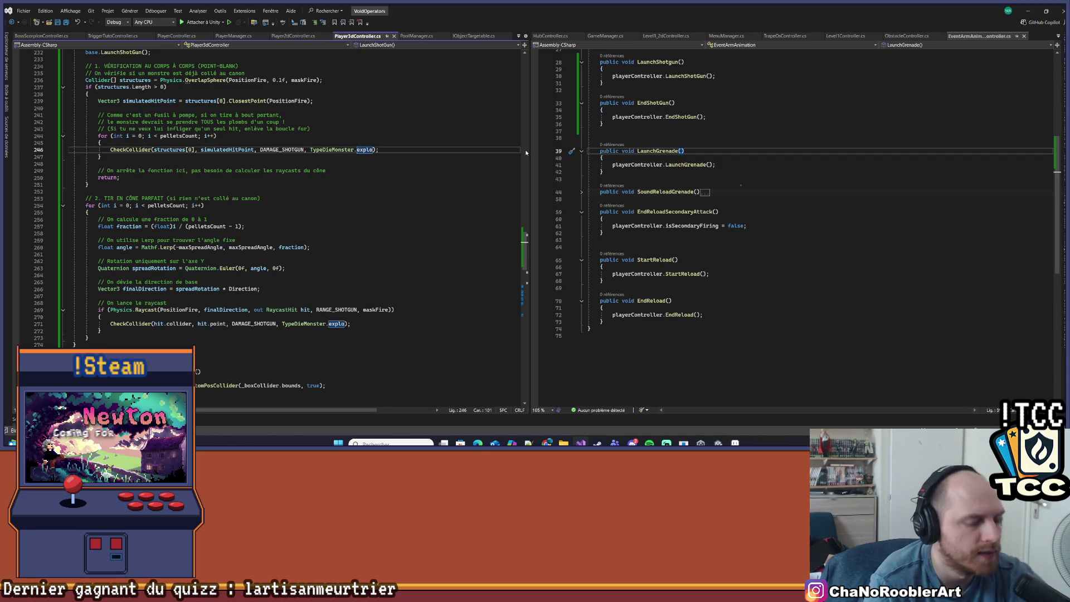
text(, )
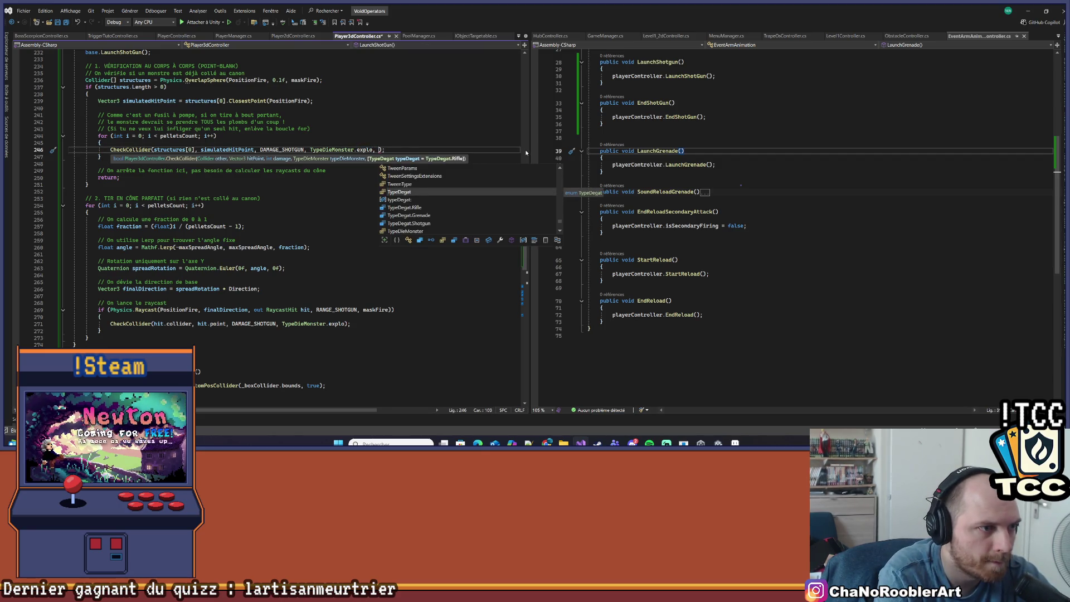
text(TypeDegat.)
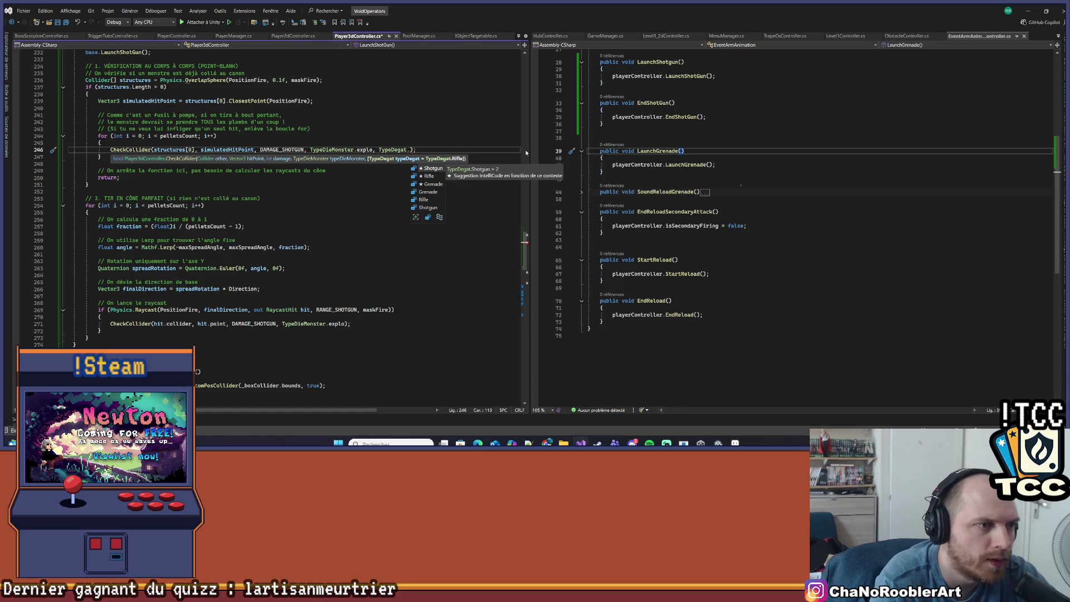
key(Down)
key(Down)
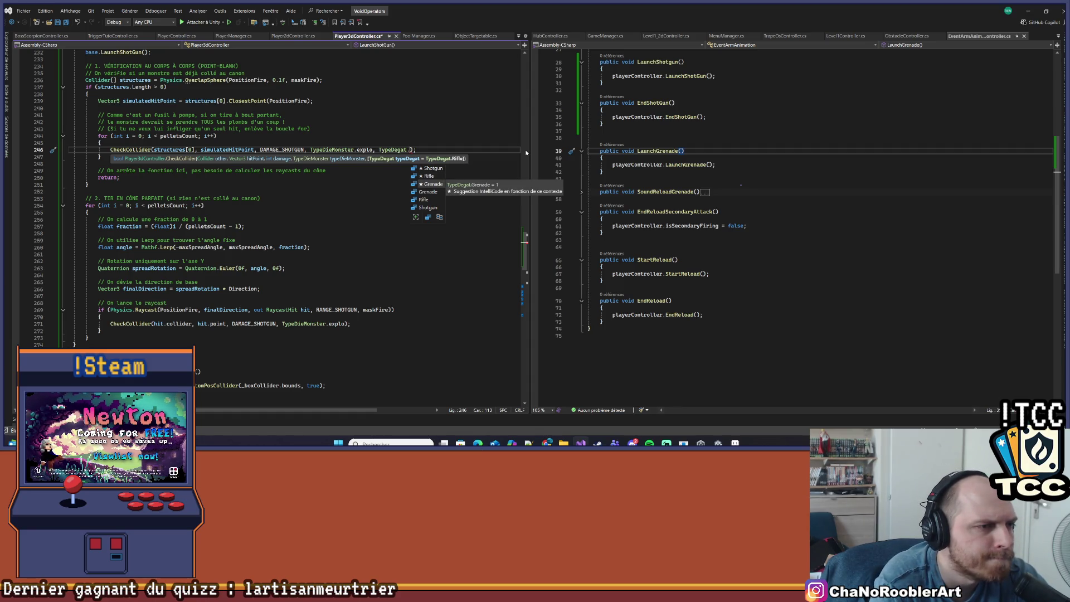
key(Down)
key(Down)
key(Down)
key(Tab)
key(ctrl+s)
click(409, 138)
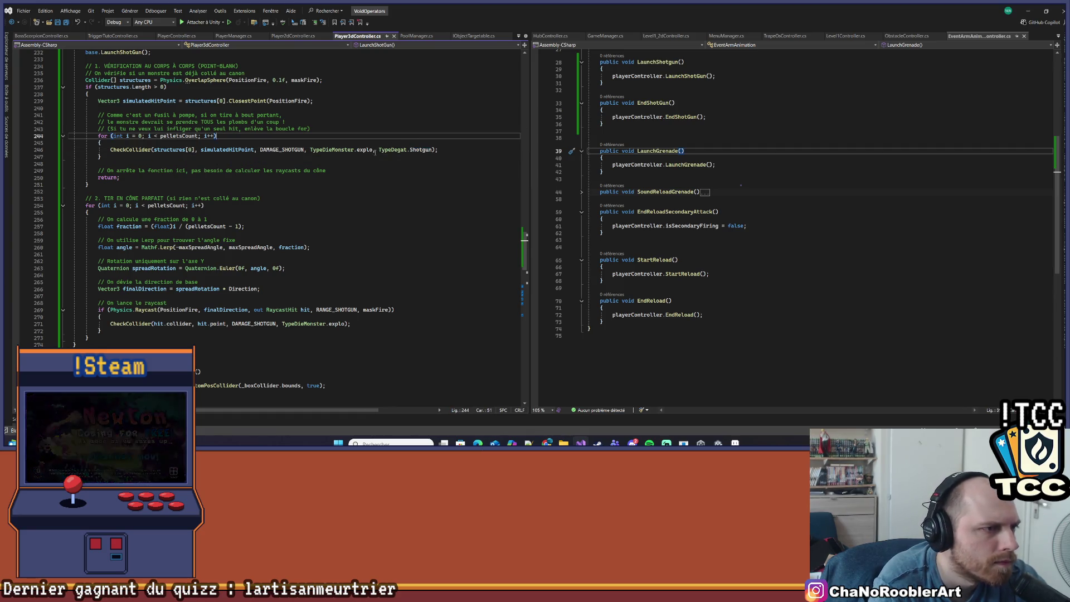
Step: Copy 'explo, TypeDegat.Shotgun' into the raycast CheckCollider call as well
drag(356, 149, 436, 150)
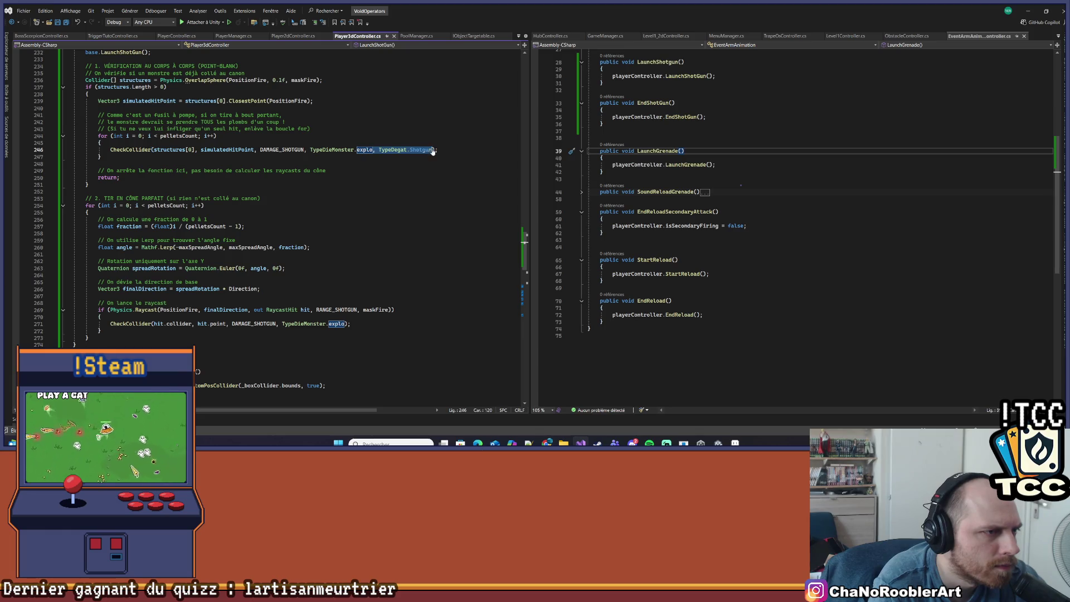
key(ctrl+c)
double_click(336, 323)
key(ctrl+v)
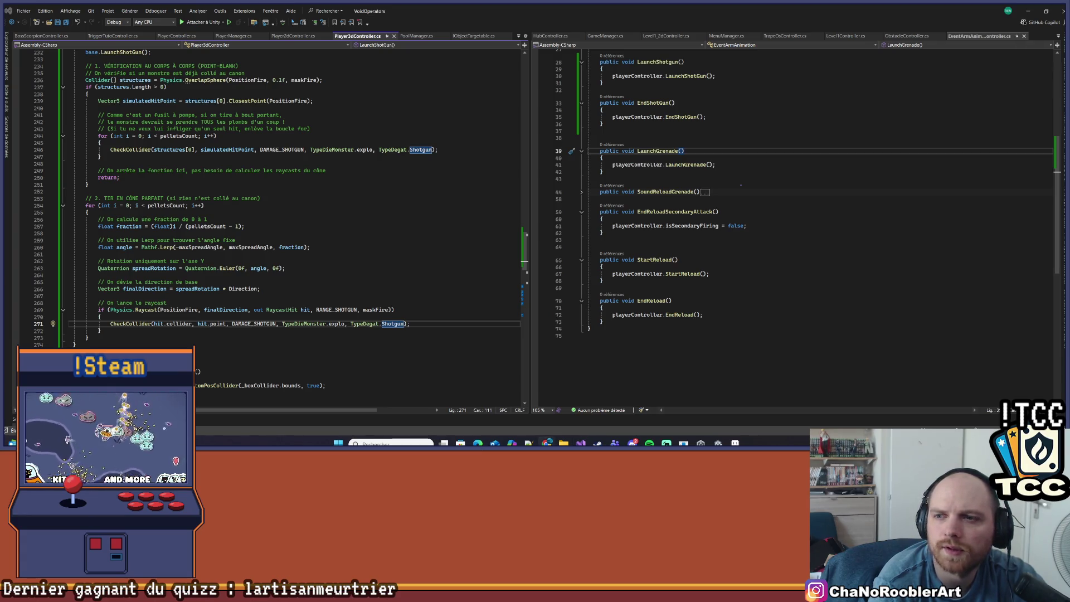
click(334, 288)
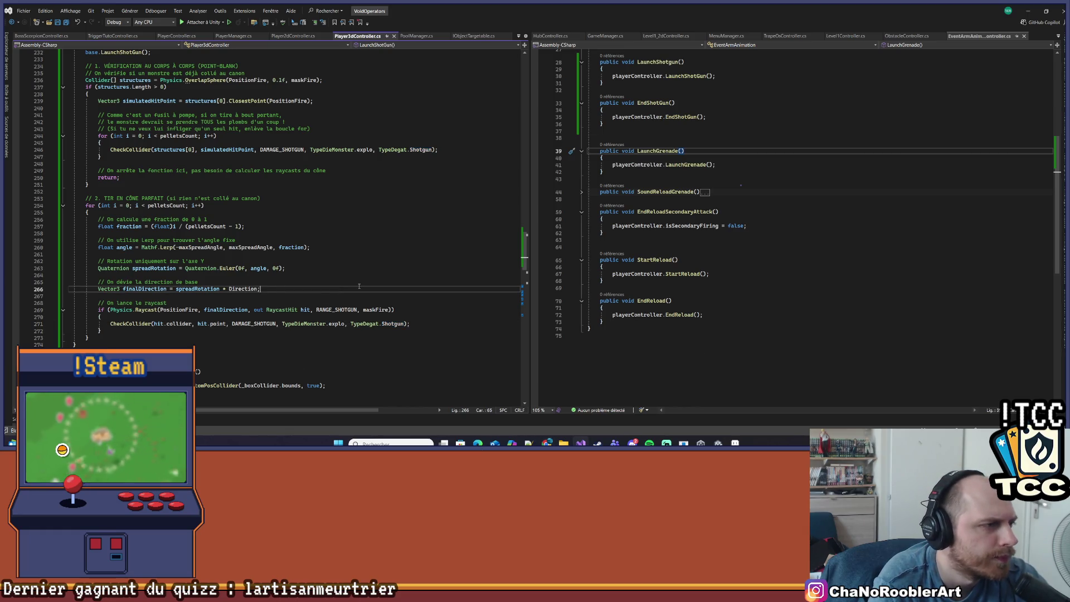
scroll(267, 280, down, 5)
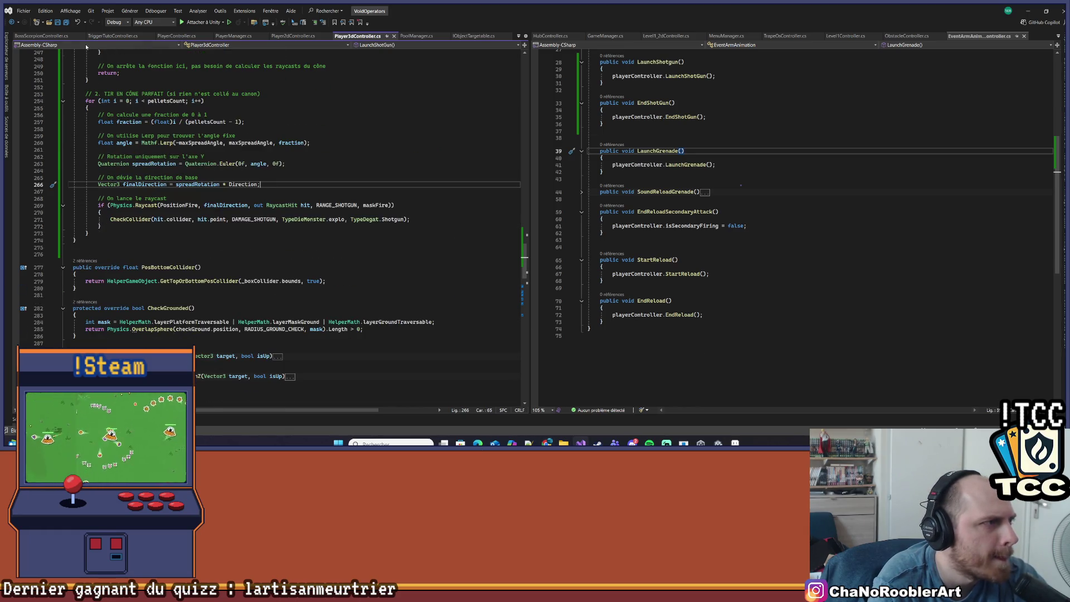
click(56, 37)
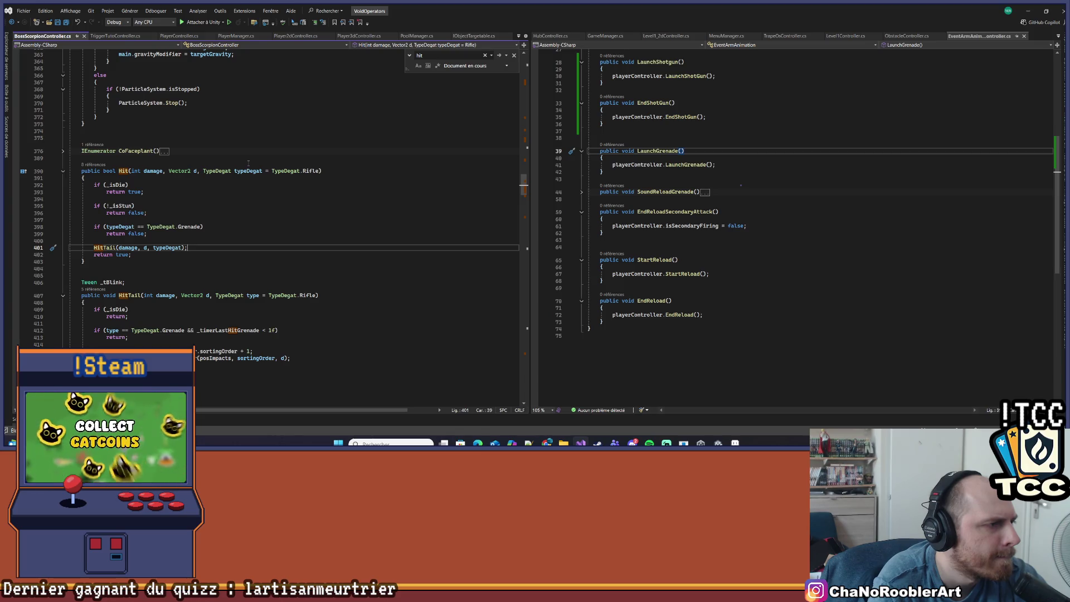
Step: Insert a blank line after the Grenade check in BossScorpionController's Hit() and save
click(164, 221)
click(236, 235)
key(Return)
key(Return)
text(i)
key(BackSpace)
key(ctrl+s)
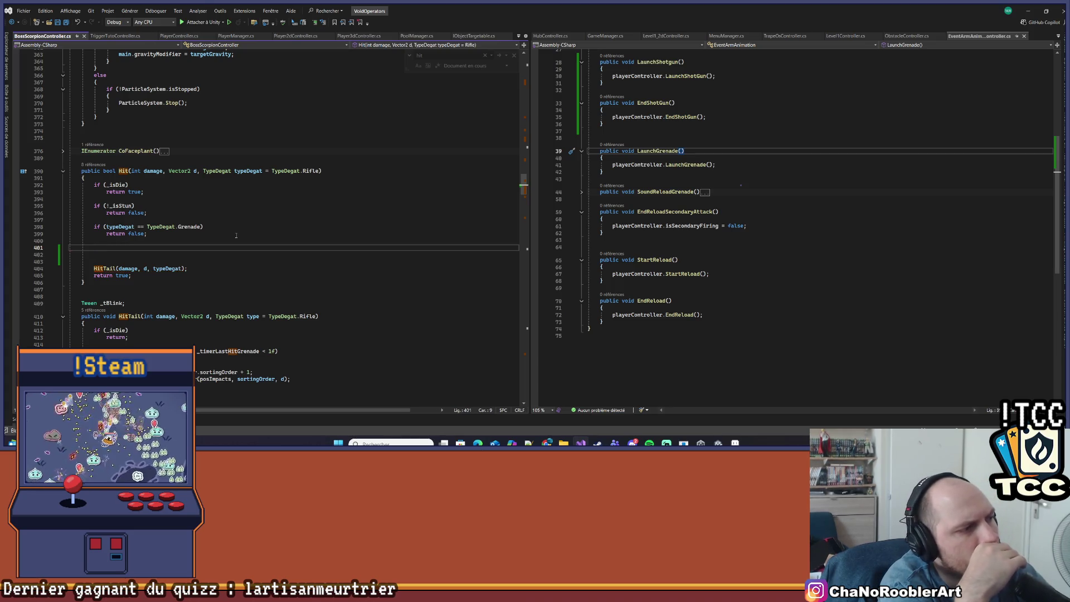
Step: Search the boss script and highlight every use of _isCharge
key(ctrl+f)
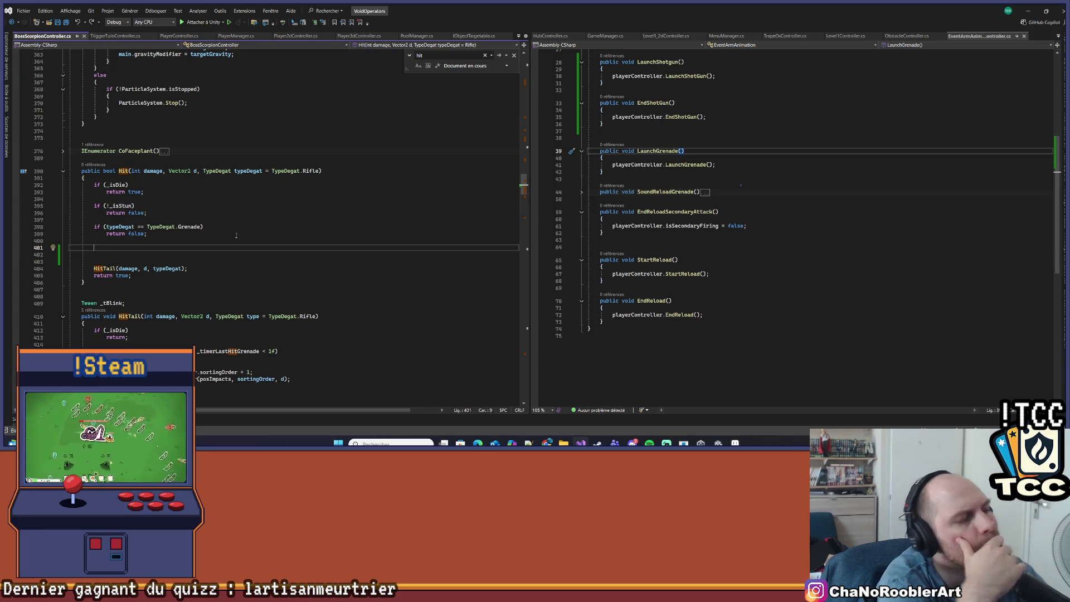
scroll(235, 234, up, 20)
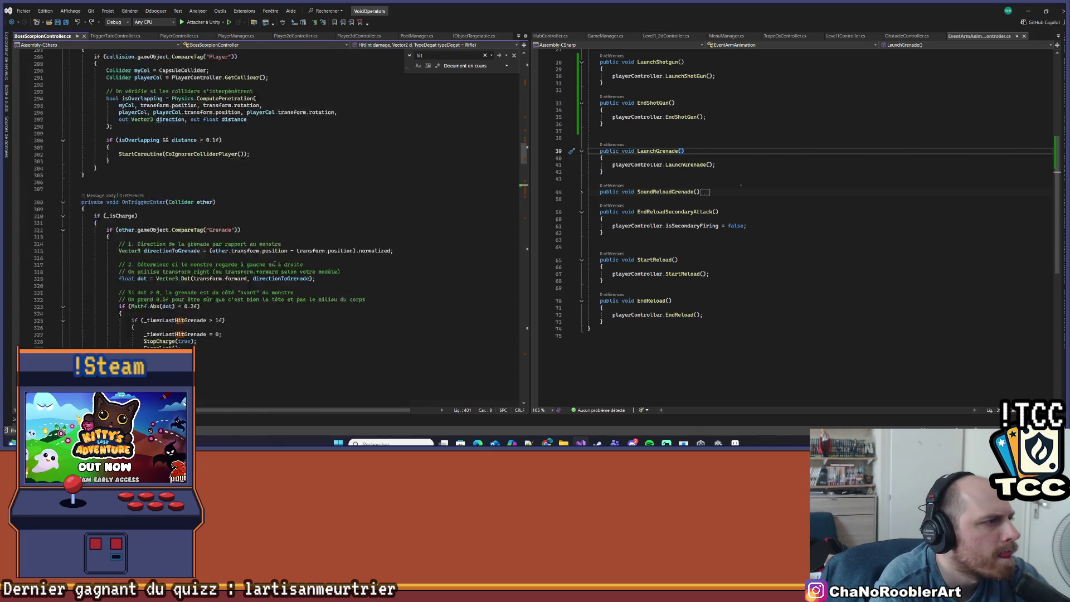
scroll(273, 260, up, 20)
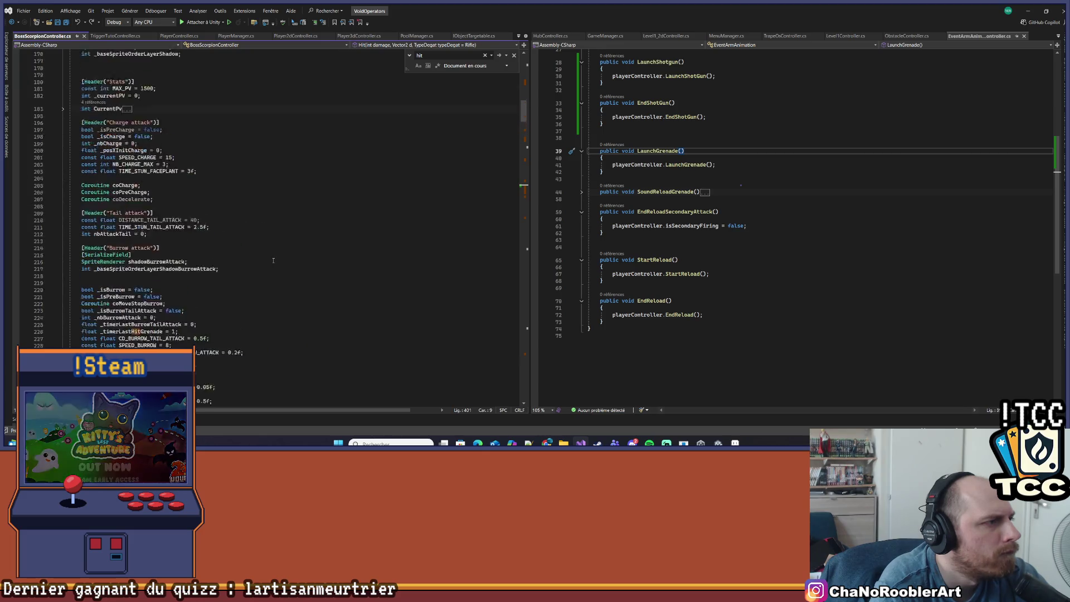
scroll(277, 255, down, 12)
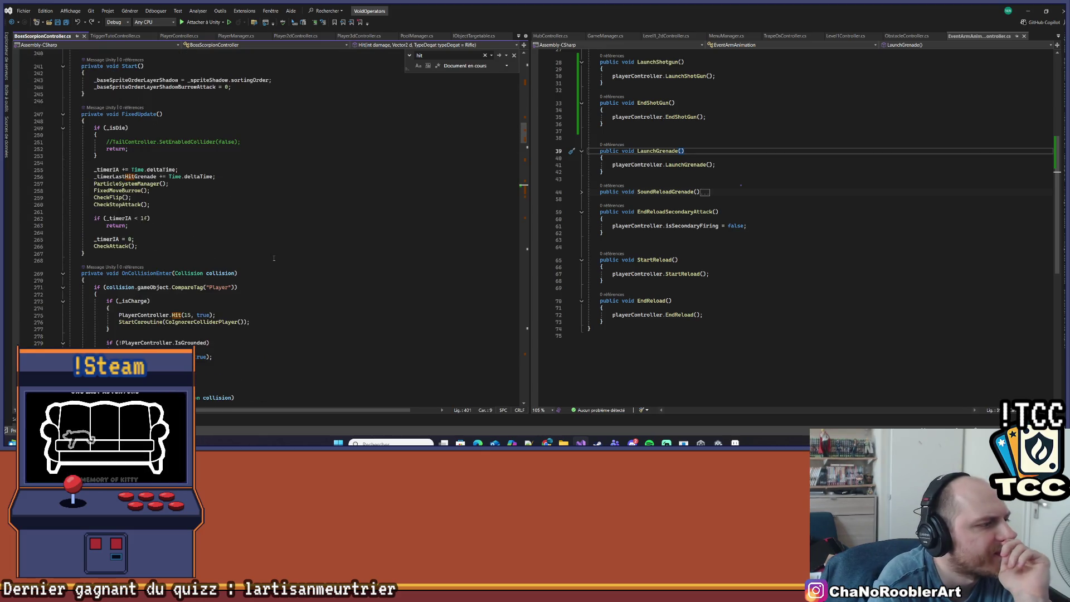
scroll(274, 257, down, 4)
click(129, 196)
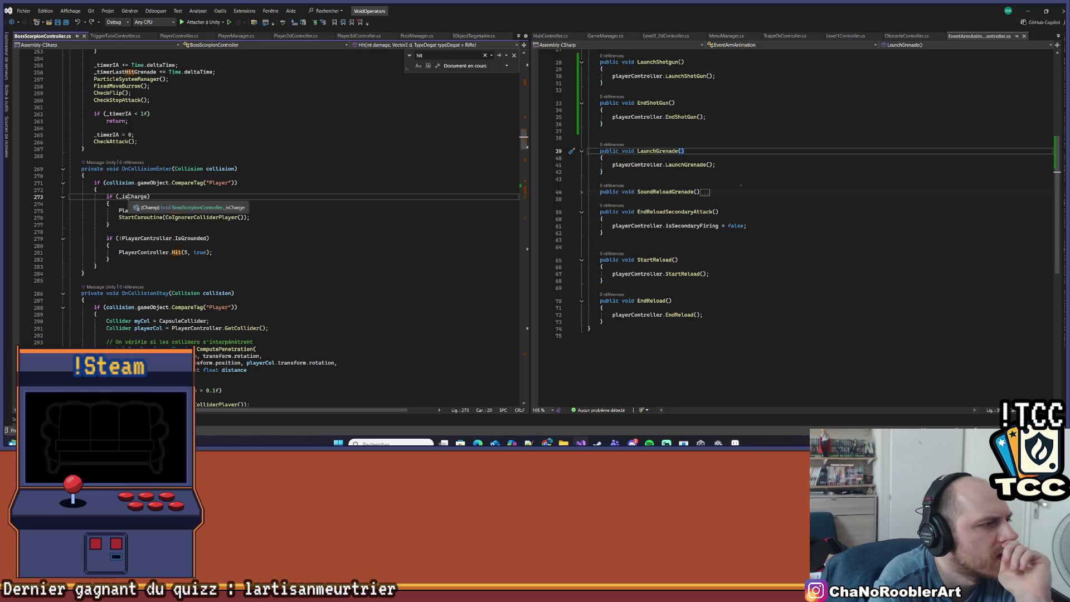
scroll(378, 260, down, 13)
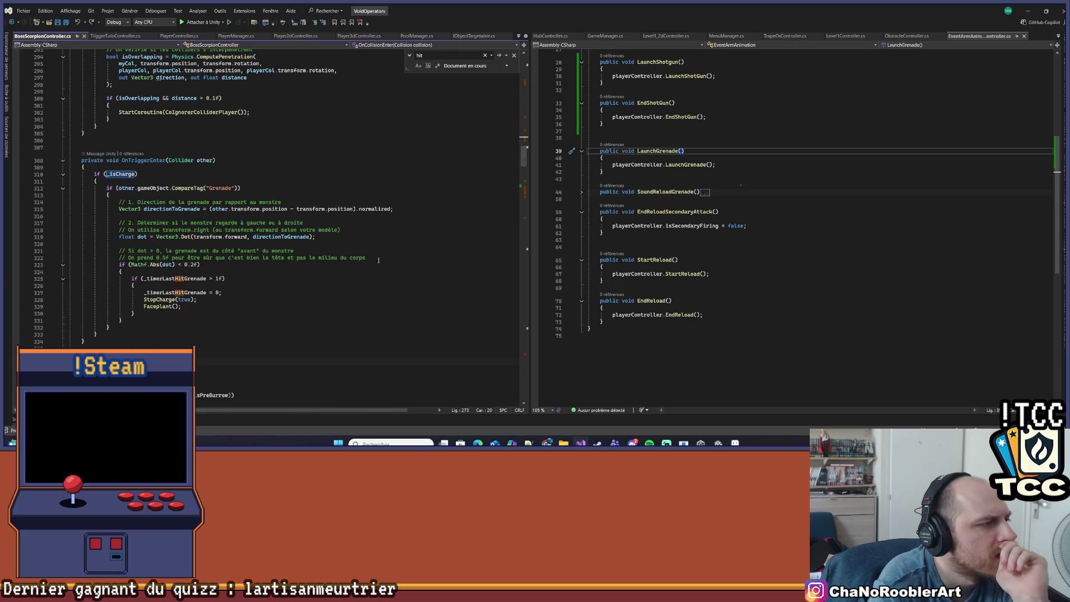
Step: Review OnTriggerEnter, where a frontal grenade hit calls StopCharge(true) and Faceplant()
click(324, 306)
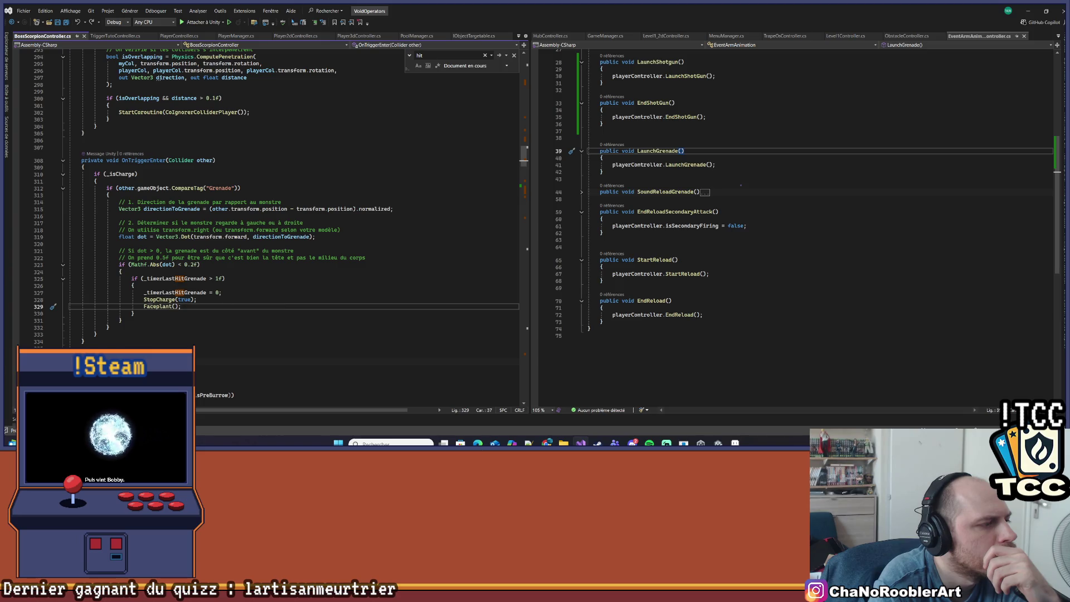
scroll(241, 297, down, 7)
scroll(241, 297, down, 3)
scroll(223, 293, up, 7)
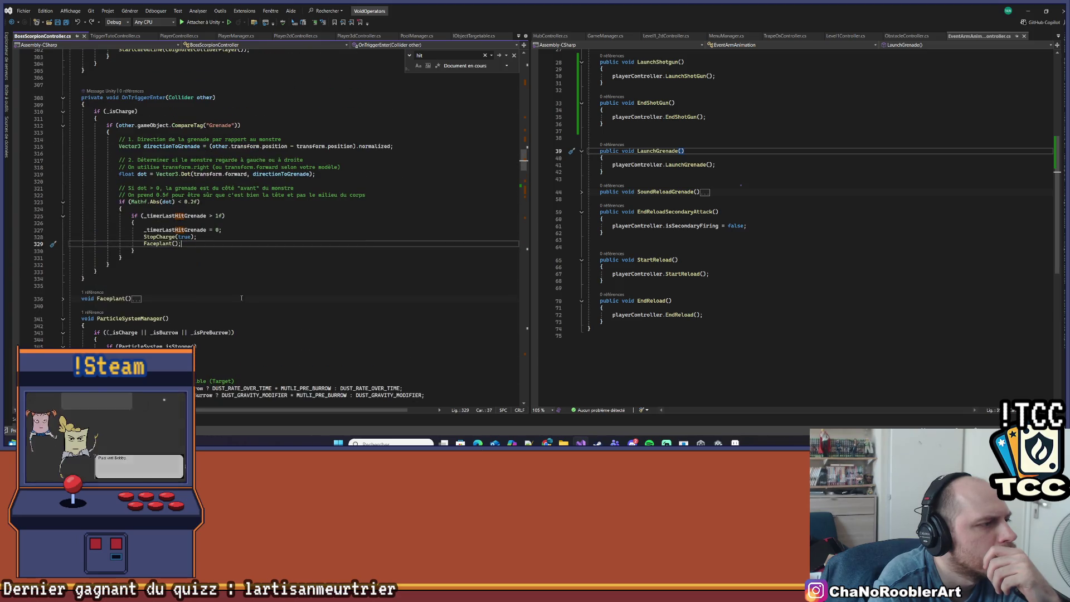
scroll(223, 273, down, 15)
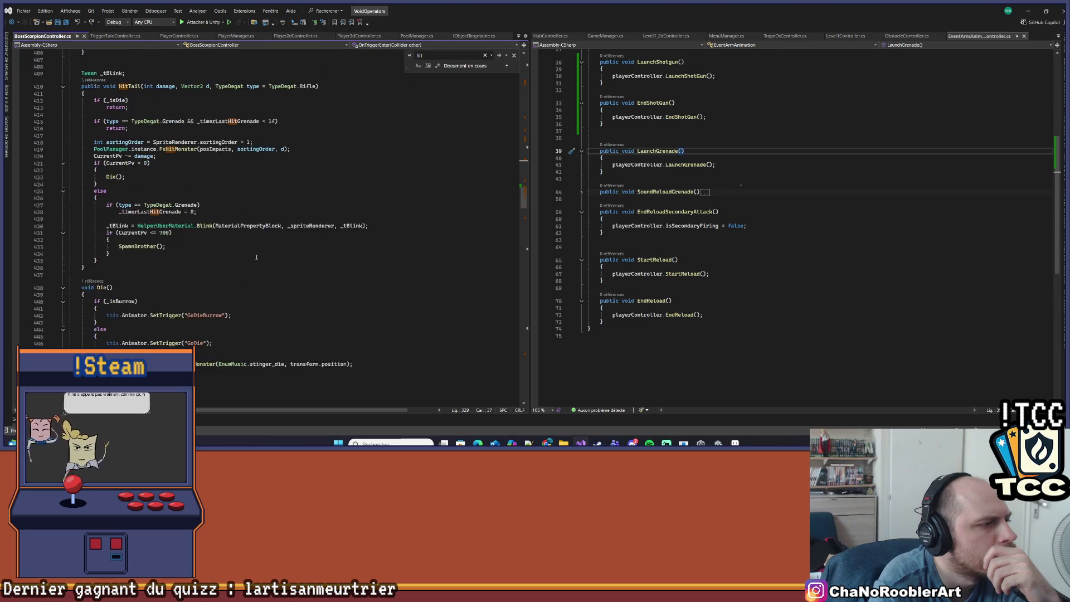
scroll(254, 257, down, 5)
scroll(250, 256, up, 15)
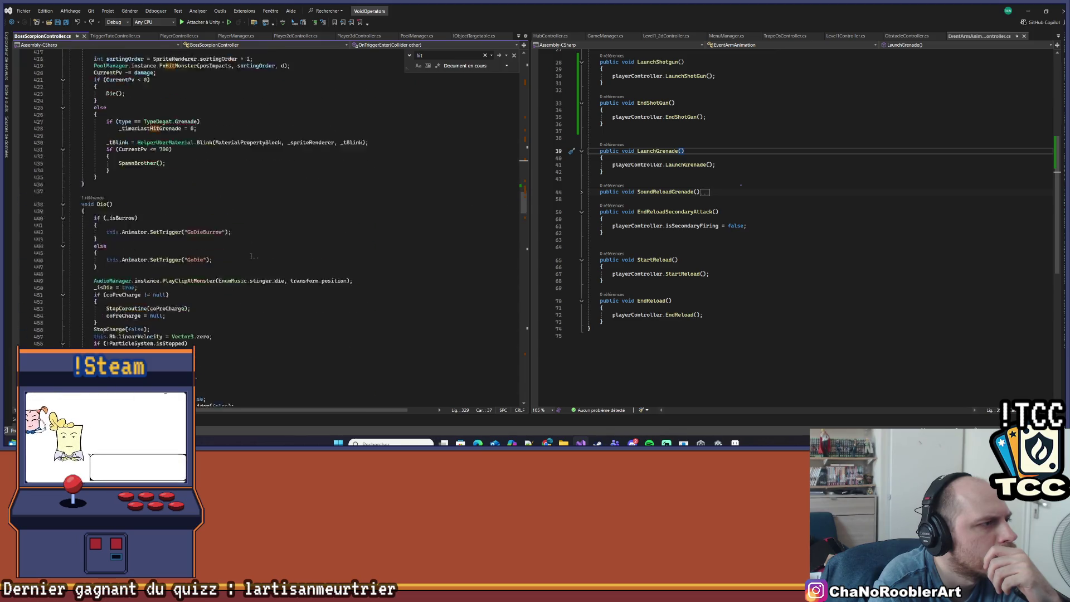
scroll(252, 251, up, 9)
drag(529, 183, 530, 139)
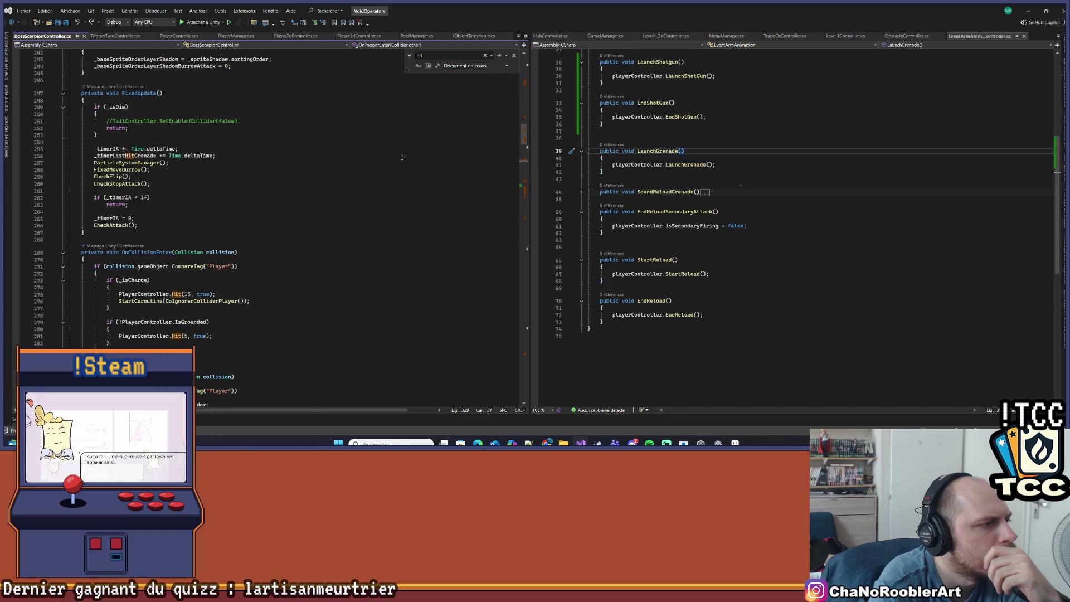
scroll(196, 168, down, 9)
scroll(196, 168, up, 11)
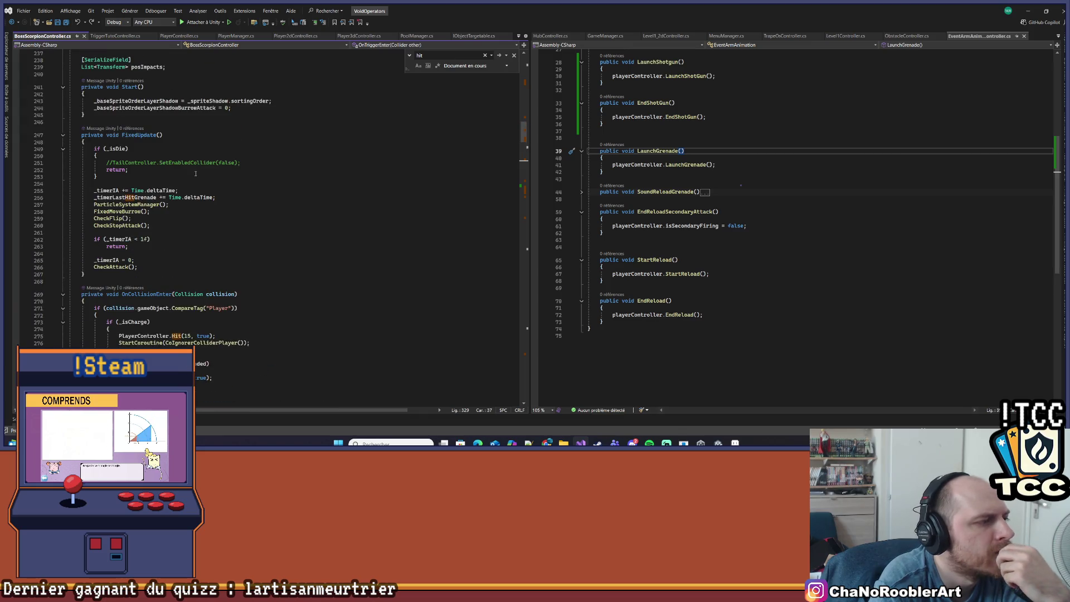
scroll(196, 173, up, 5)
scroll(361, 235, down, 6)
scroll(361, 235, down, 9)
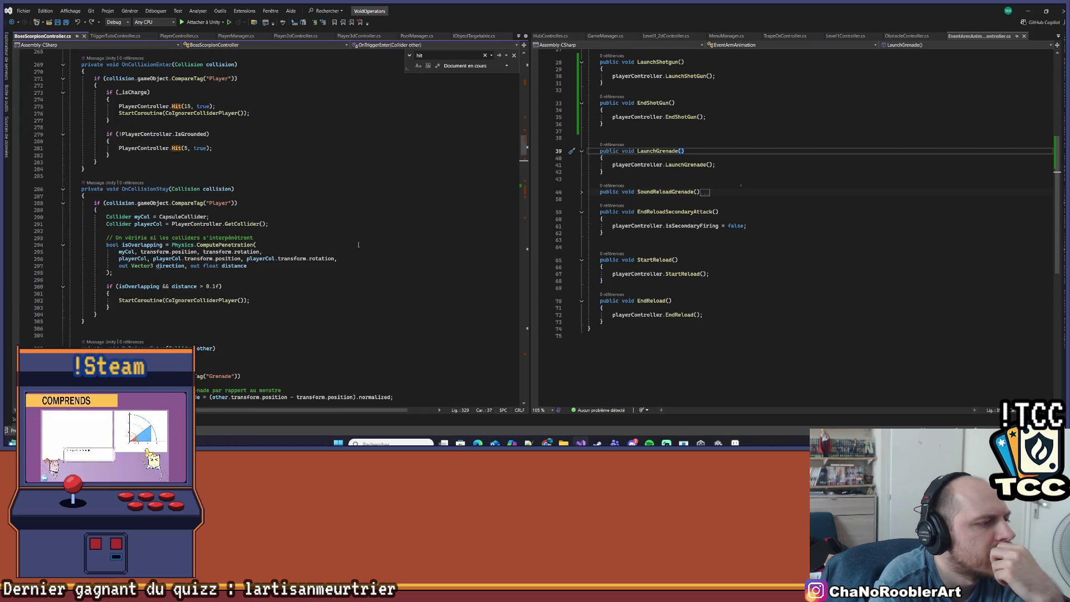
scroll(358, 244, down, 9)
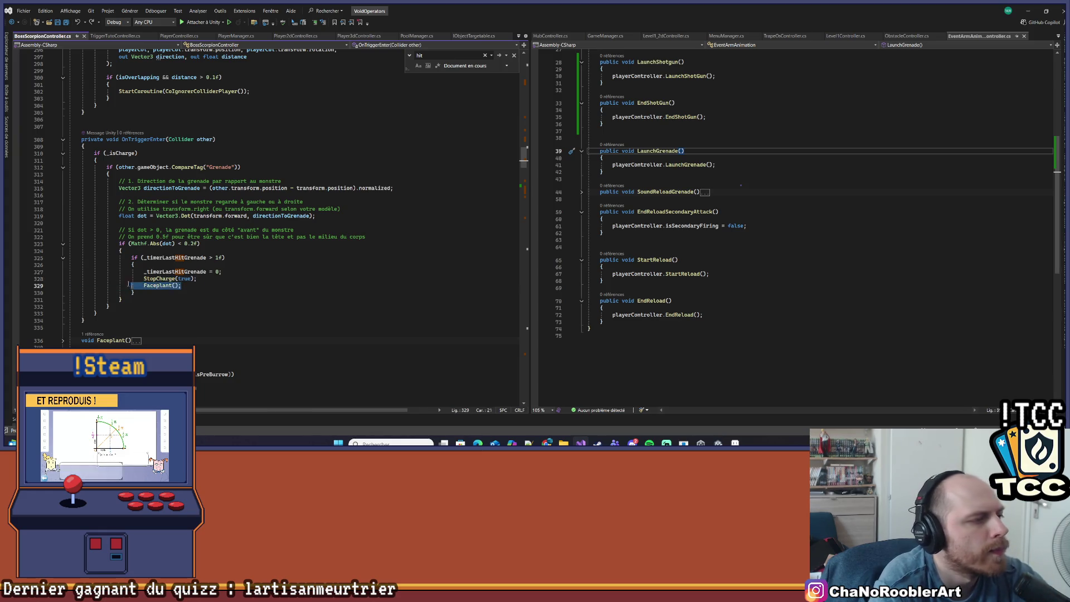
Step: Add an if (typeDegat == TypeDegat.Shotgun) block in Hit containing StopCharge(true) and Faceplant()
drag(193, 285, 70, 278)
scroll(518, 183, down, 15)
scroll(519, 186, down, 6)
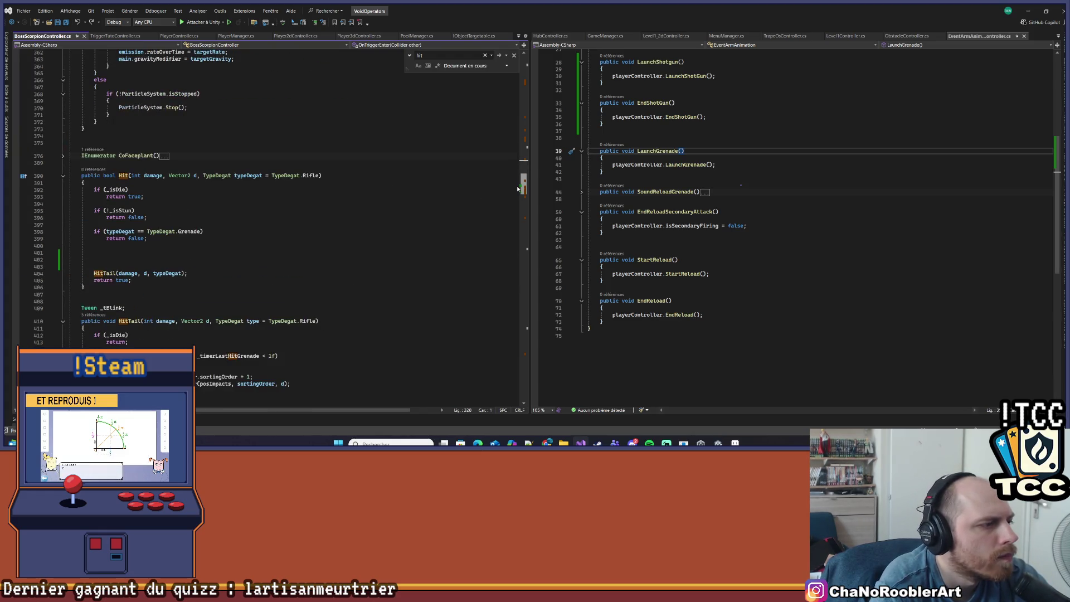
click(189, 255)
text(if()
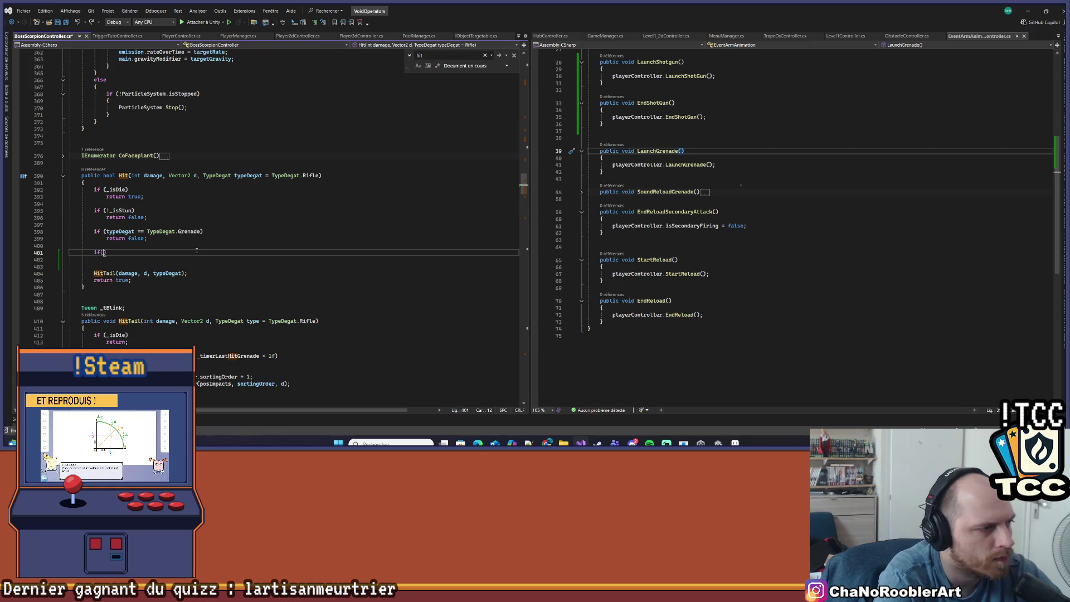
text(typeDegat == )
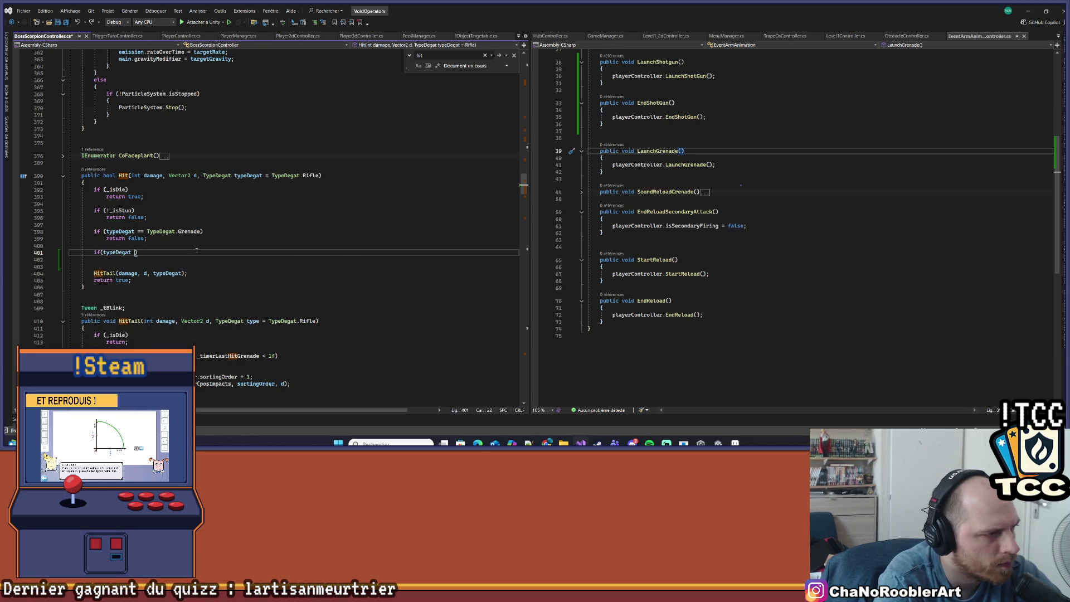
text(TypeDegat.)
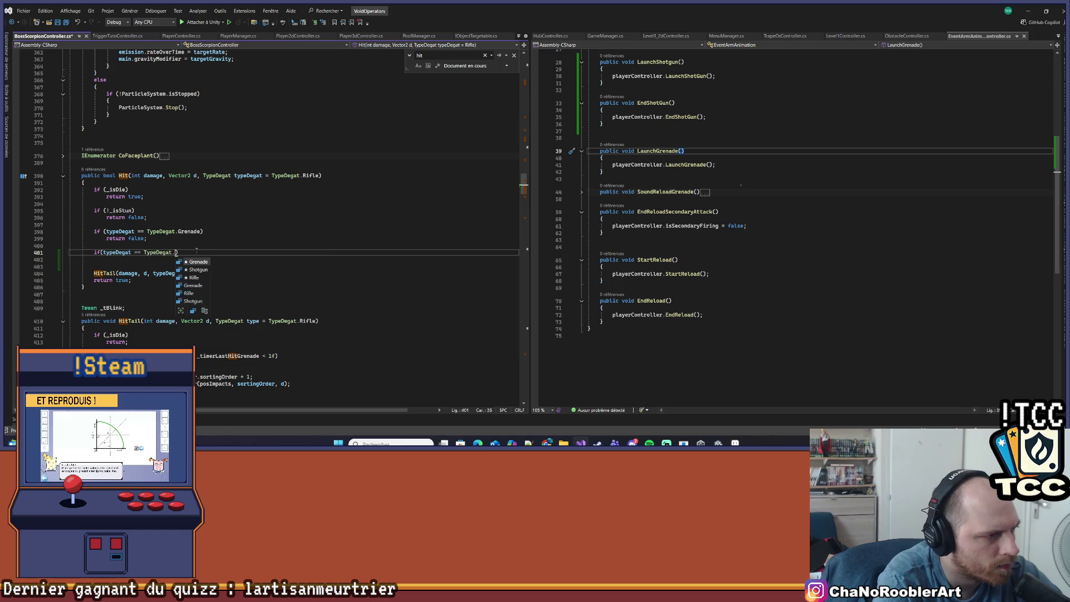
key(Escape)
key(Return)
text({)
key(Return)
key(Tab)
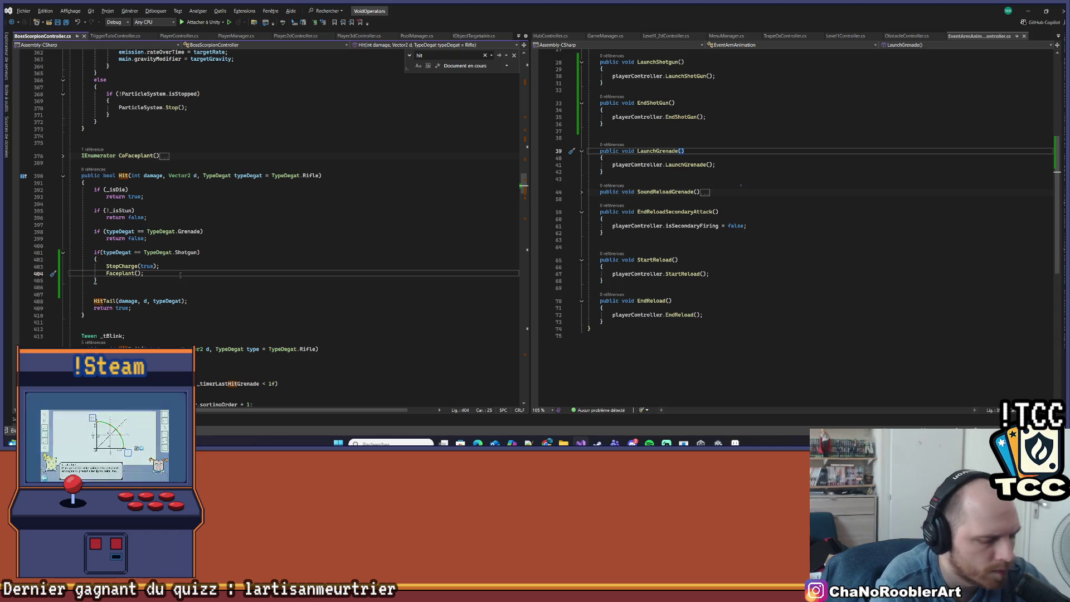
key(ctrl+k)
key(ctrl+d)
key(Up)
key(Up)
key(Return)
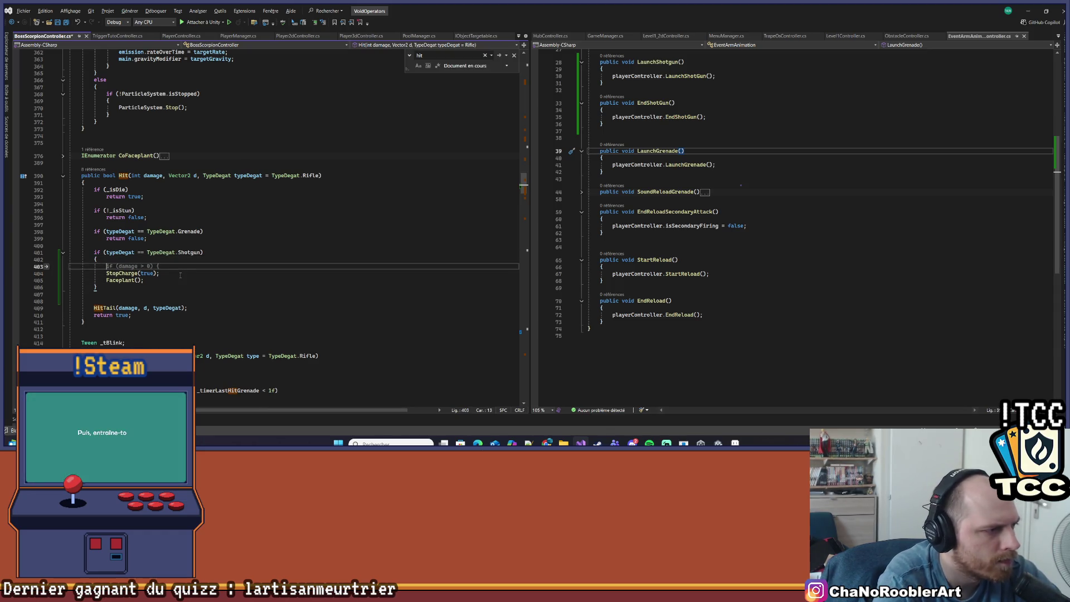
key(ctrl+z)
key(Return)
Step: Wrap StopCharge(true) and Faceplant() in a nested if (_isCharge) block
text(i)
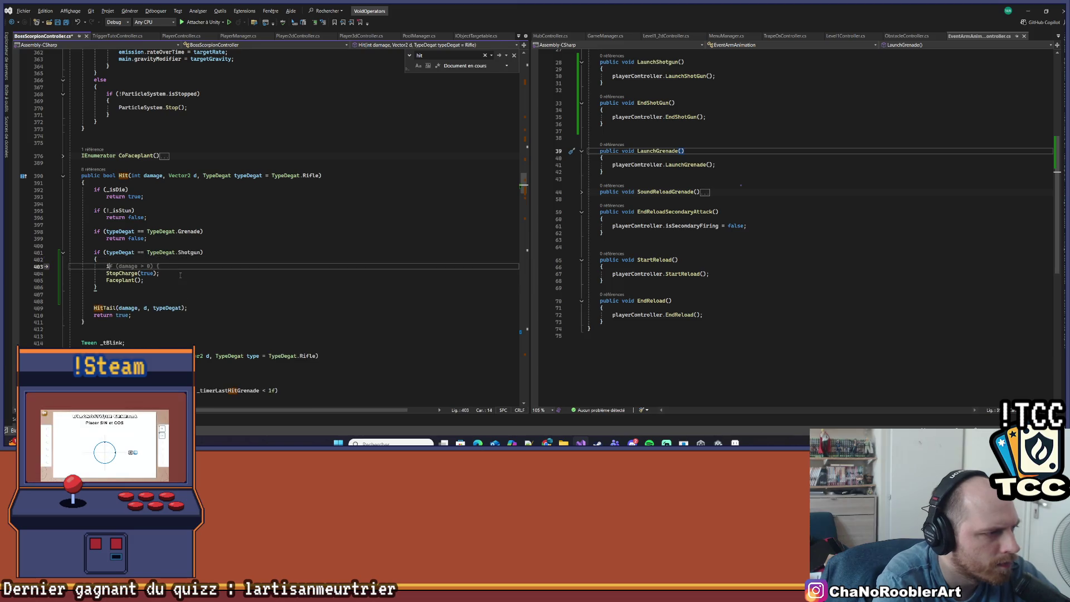
text(f()
key(ctrl+s)
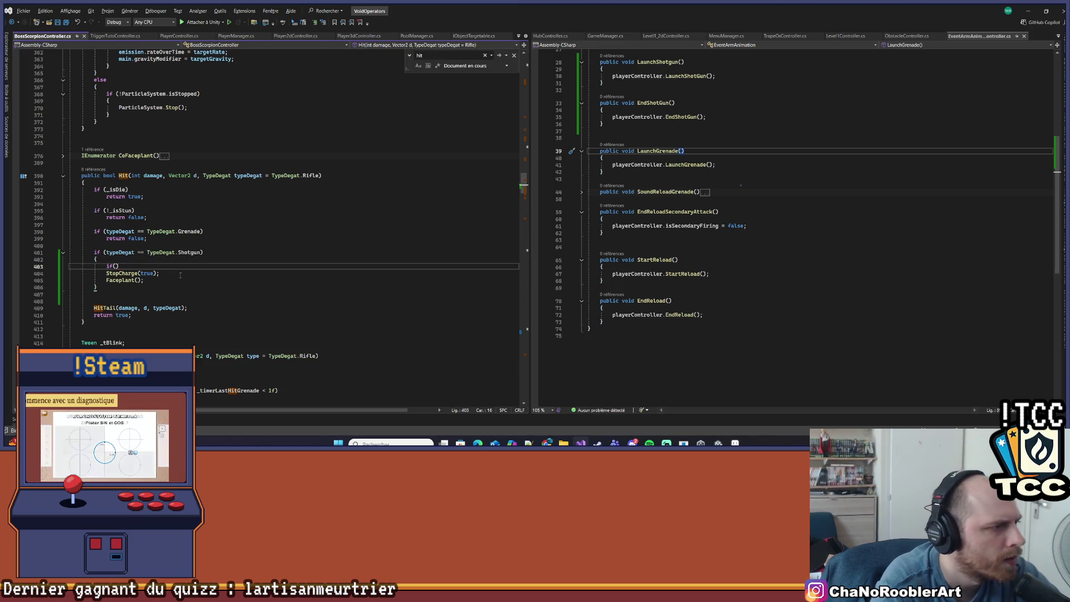
text(_isCharge)
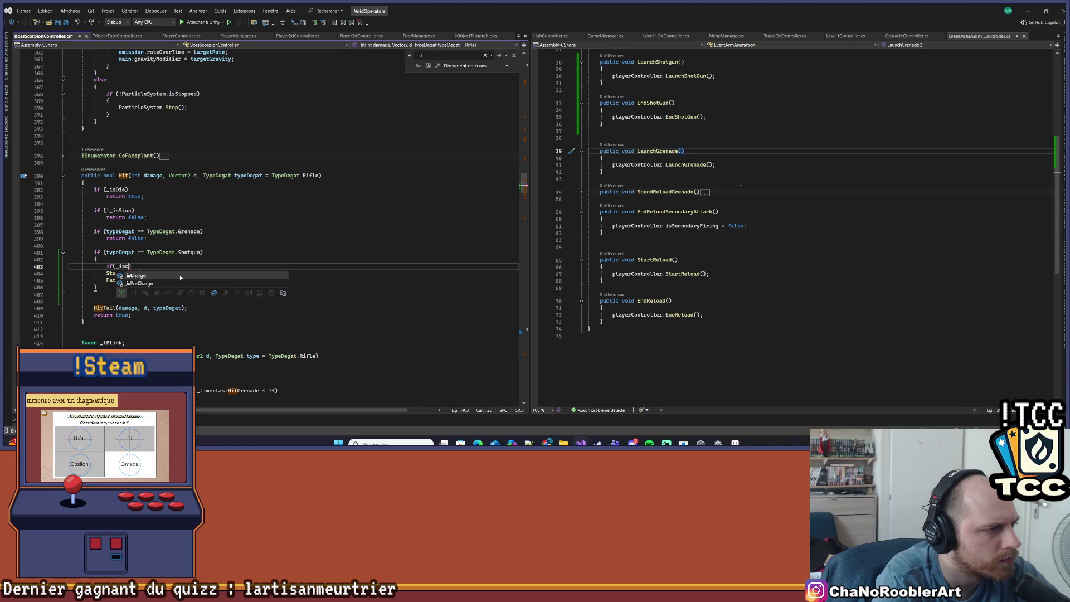
key(Return)
text({)
key(Return)
key(Down)
key(Down)
key(Home)
key(shift+End)
key(shift+Down)
key(alt+Up)
key(alt+Up)
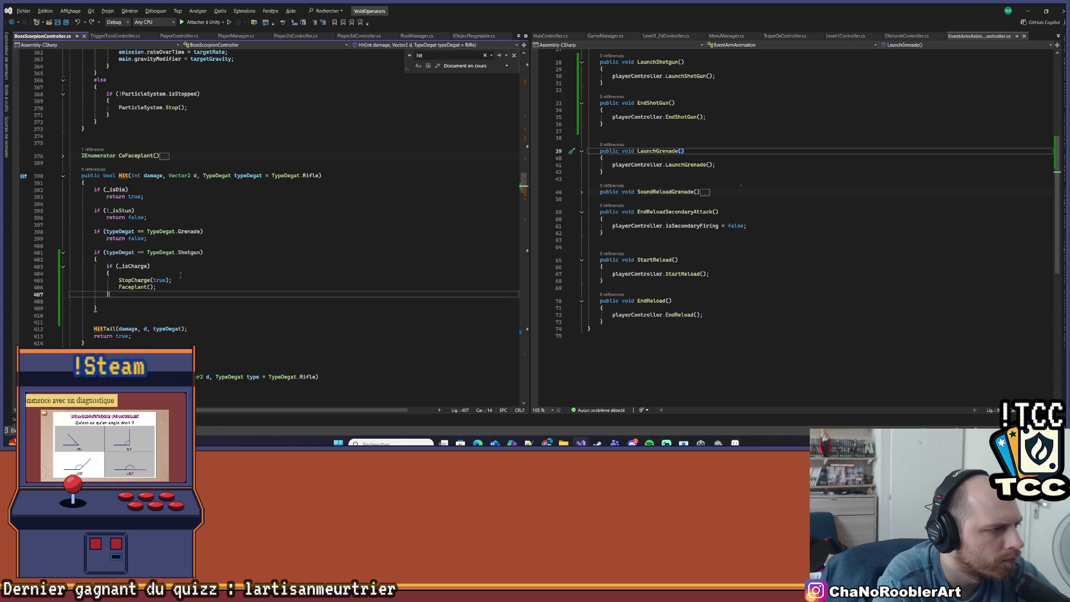
key(Down)
key(End)
Step: Add an empty else branch after the _isCharge block and show Hit's references
text(el)
key(Tab)
key(Return)
text({)
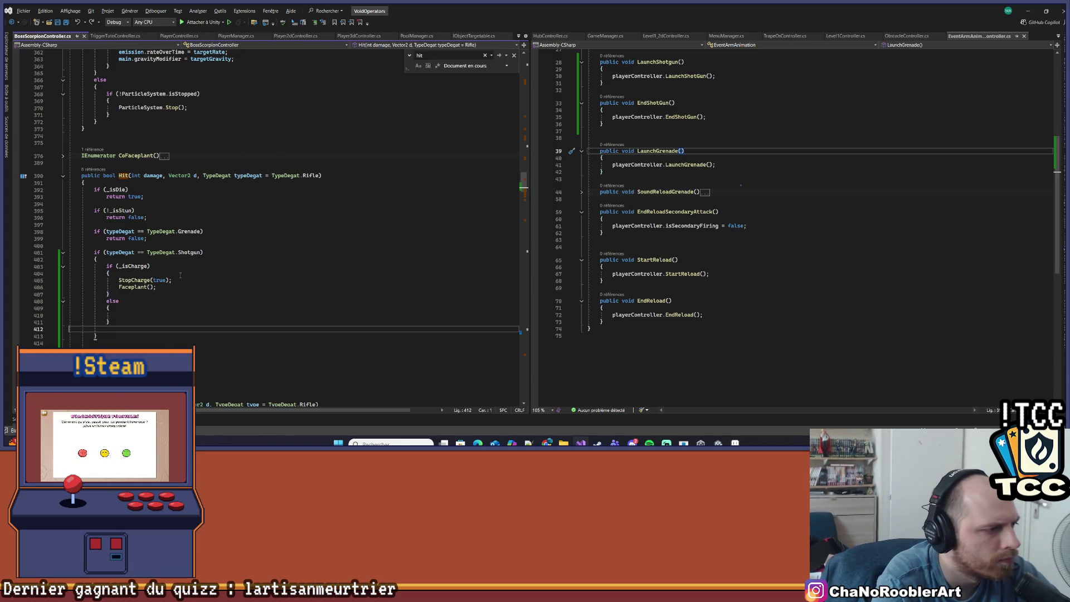
key(Return)
key(Down)
key(Down)
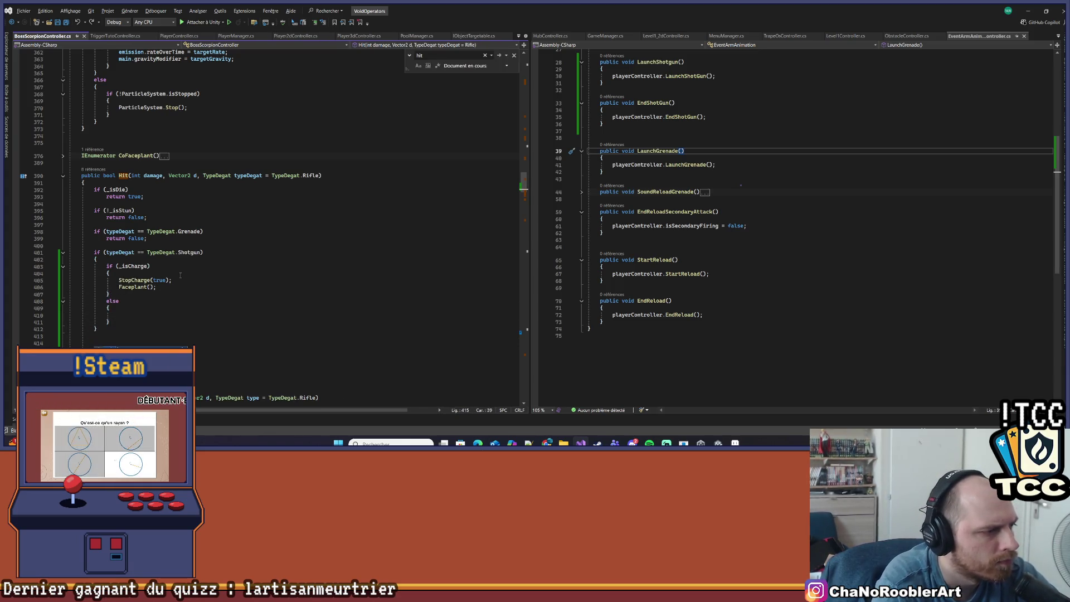
key(Up)
key(Up)
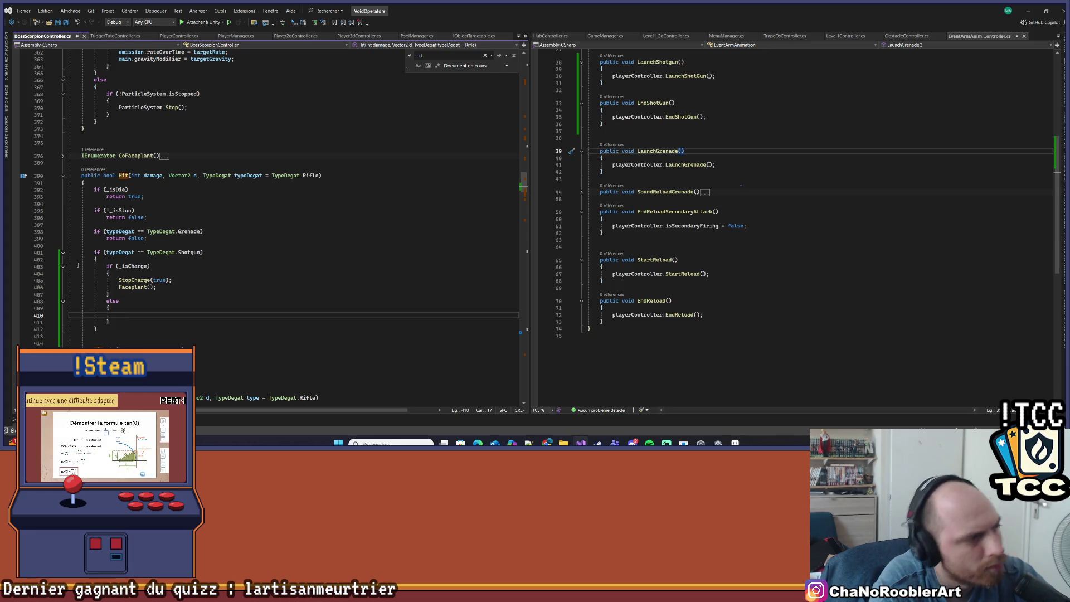
click(90, 170)
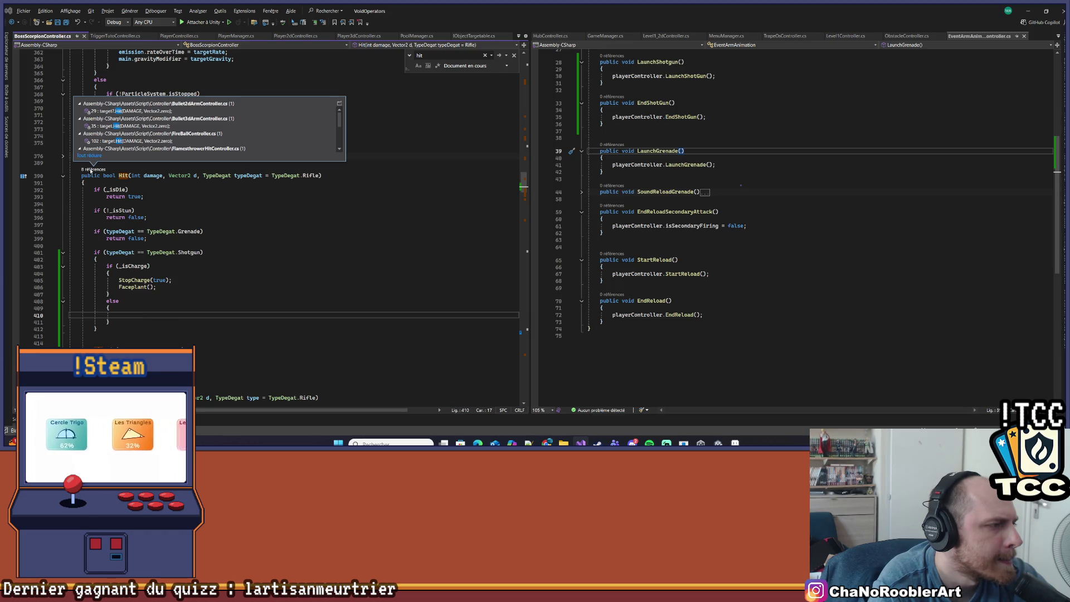
Step: Open blank lines after the _isDie check in Hit and save the boss controller file
click(218, 225)
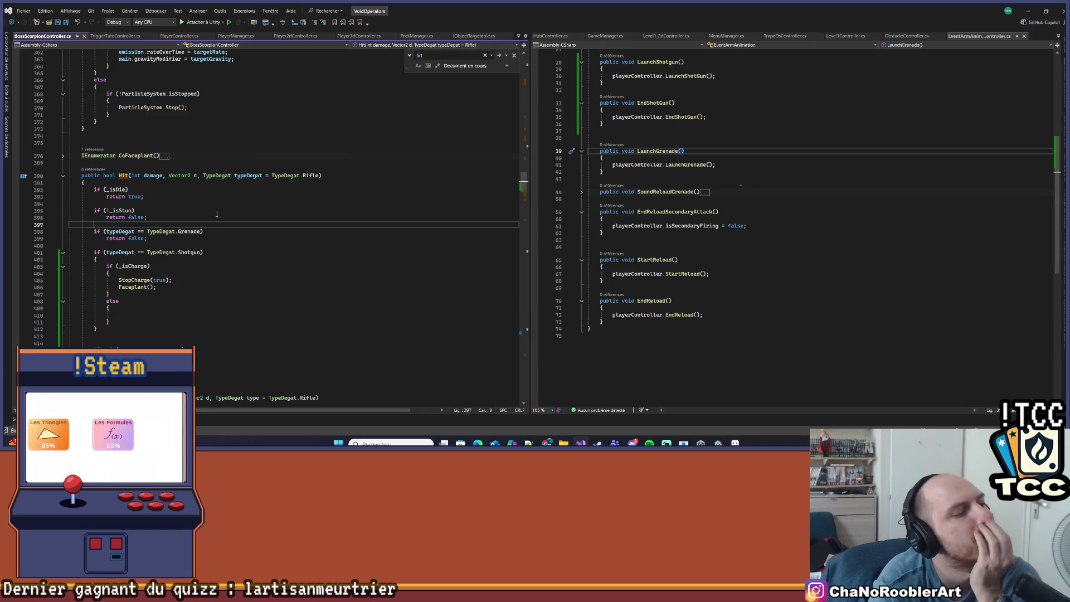
click(154, 203)
key(Return)
key(Return)
key(Return)
key(Up)
key(Up)
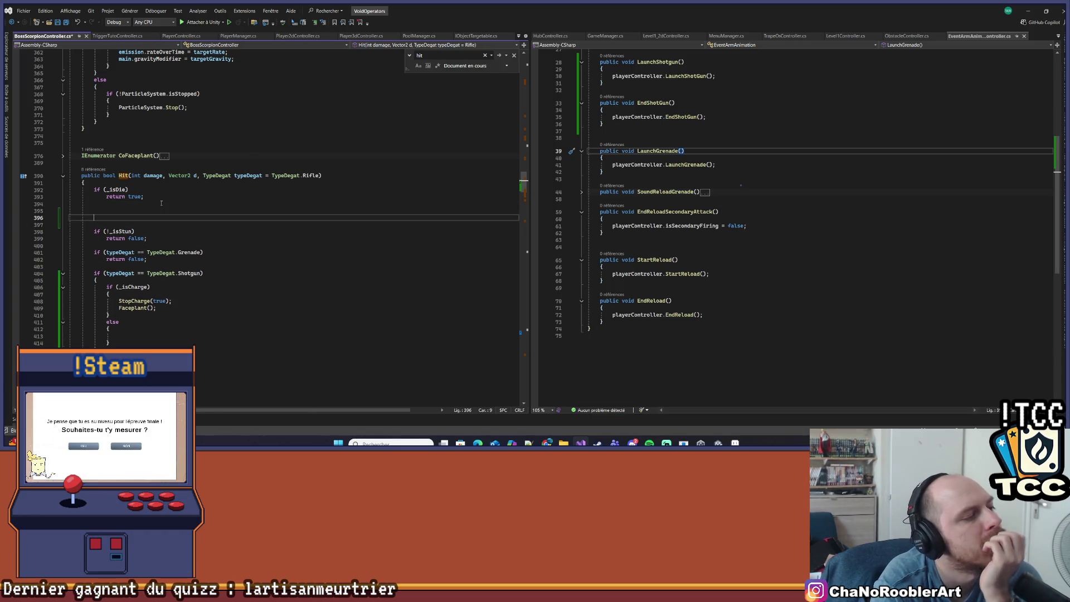
key(ctrl+s)
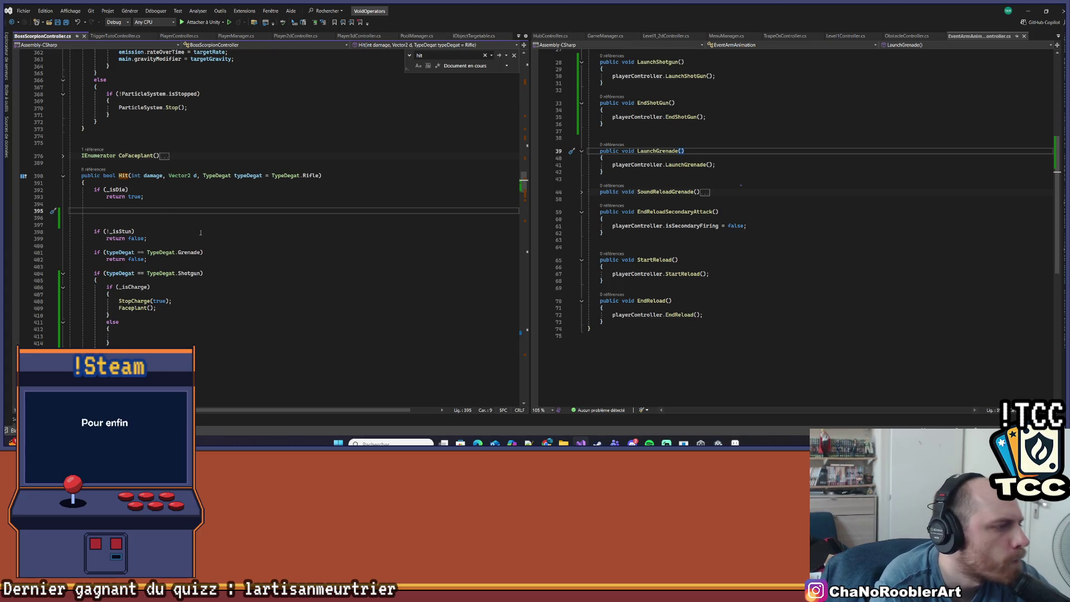
Step: Move the Shotgun check block up after the _isDie check, deleting the original and closing its brace
mouse_move(78, 275)
mouse_down()
mouse_move(142, 308)
mouse_move(110, 315)
mouse_move(95, 240)
mouse_move(69, 231)
mouse_up()
key(ctrl+c)
click(111, 210)
key(ctrl+v)
scroll(186, 264, down, 2)
scroll(186, 264, down, 2)
key(Delete)
scroll(245, 200, up, 2)
click(155, 219)
text(})
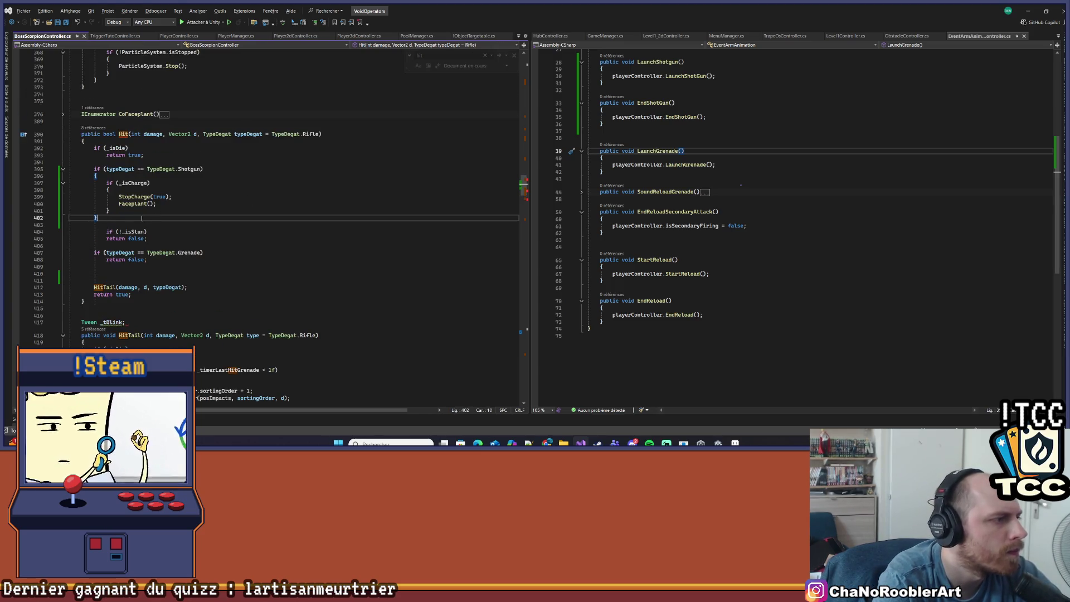
Step: Remove the leftover blank lines above HitTail
click(365, 280)
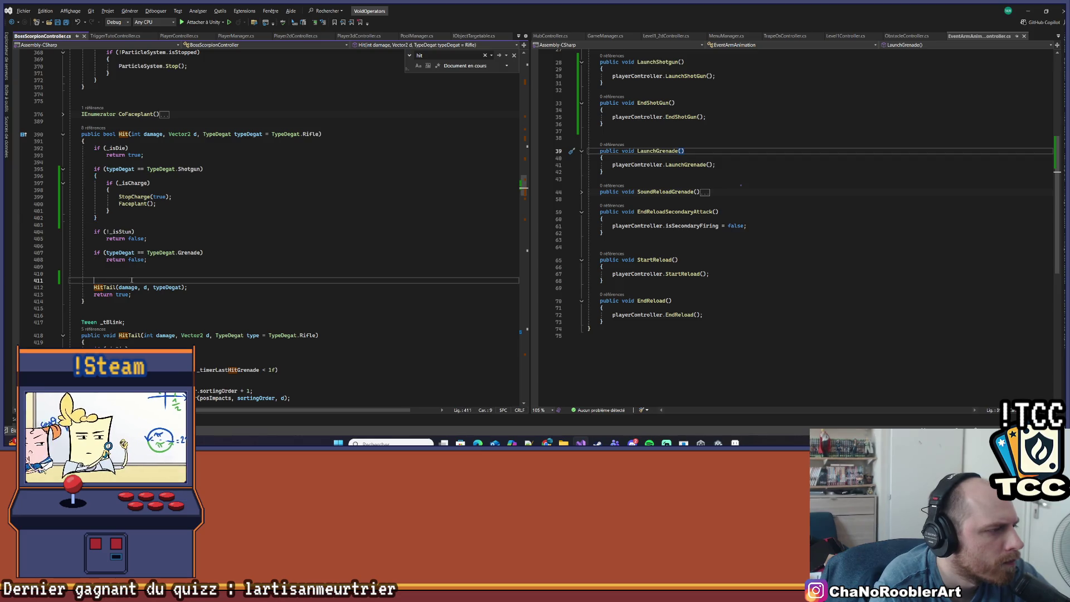
key(BackSpace)
key(BackSpace)
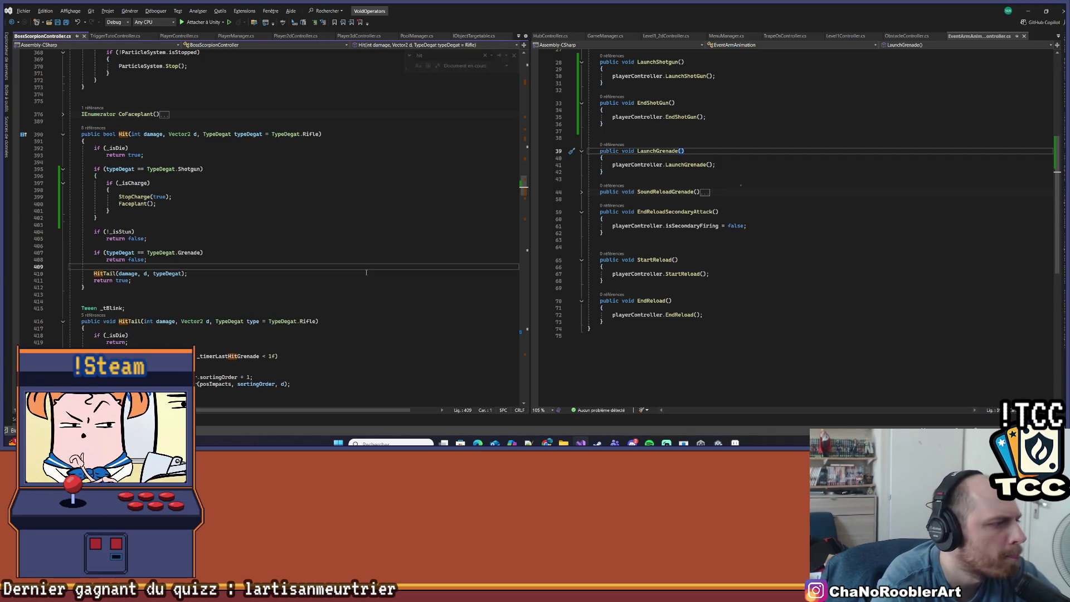
scroll(356, 277, down, 2)
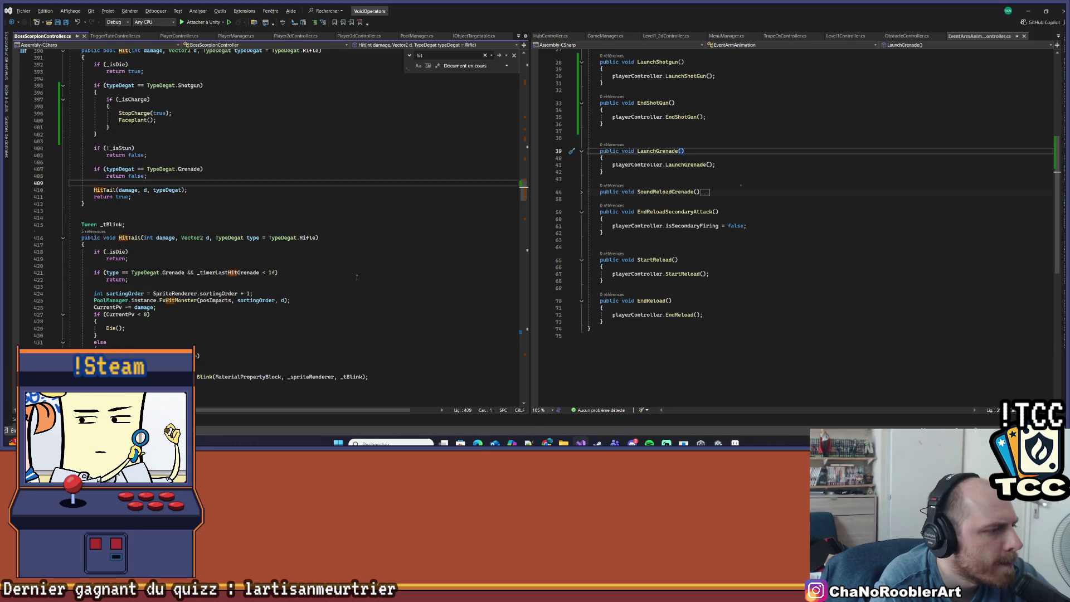
scroll(357, 277, up, 3)
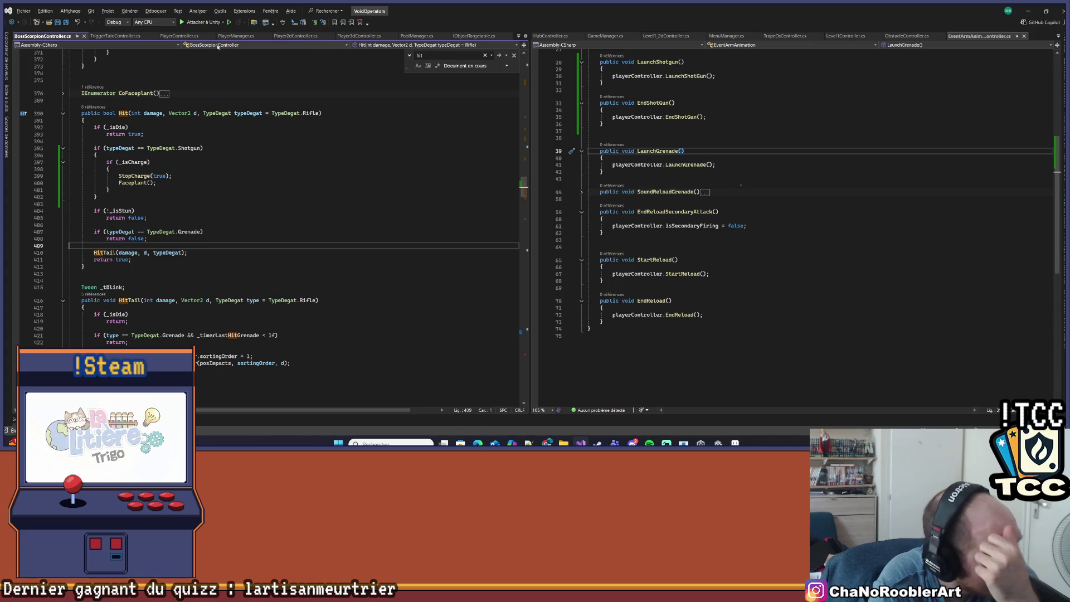
click(466, 37)
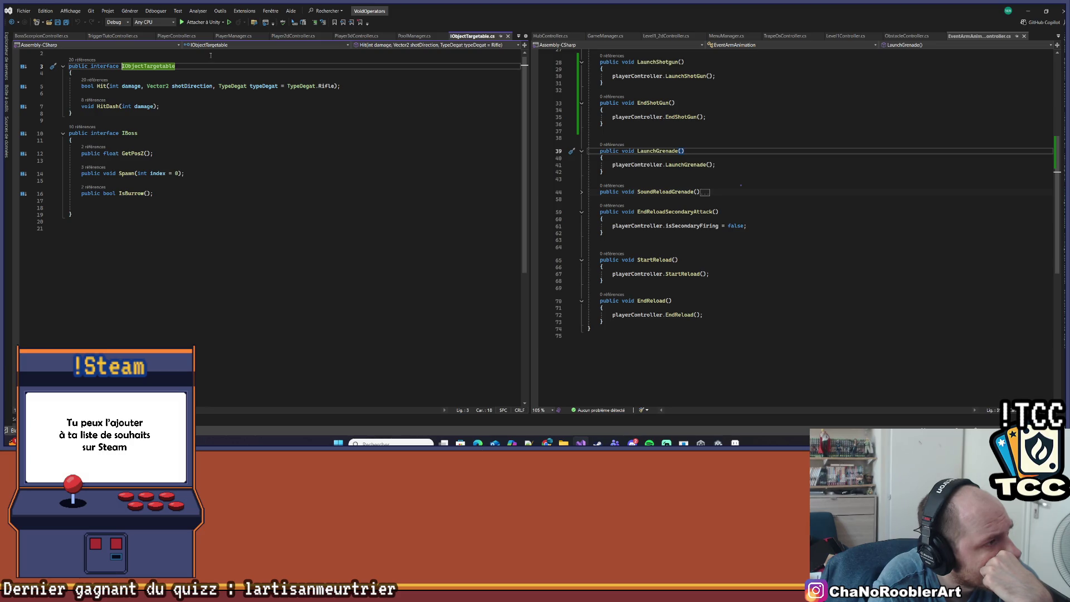
click(37, 37)
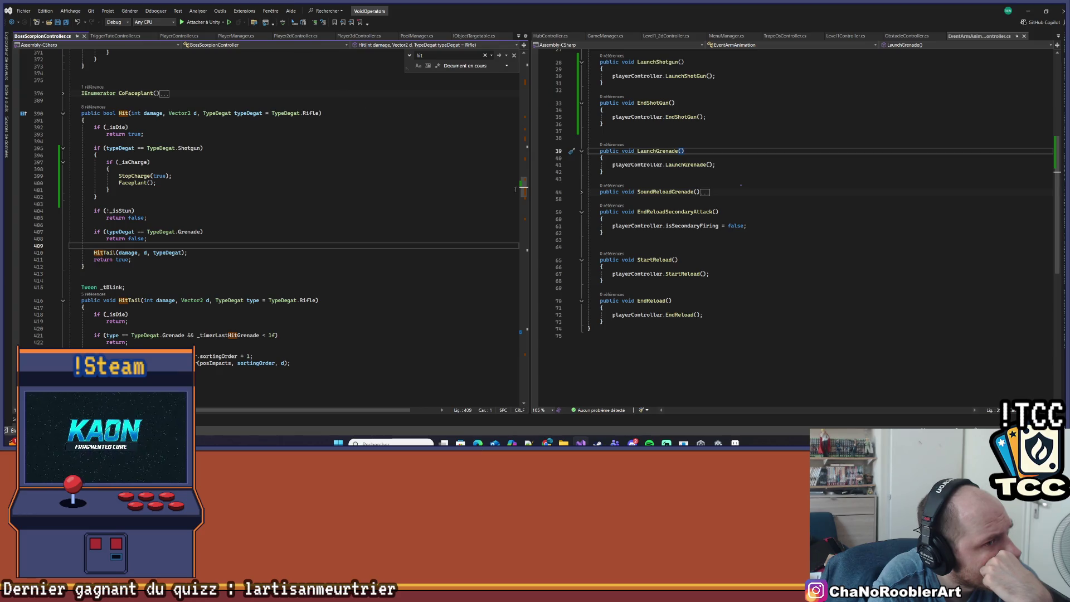
mouse_move(522, 193)
mouse_down()
mouse_move(532, 71)
mouse_move(519, 191)
mouse_up()
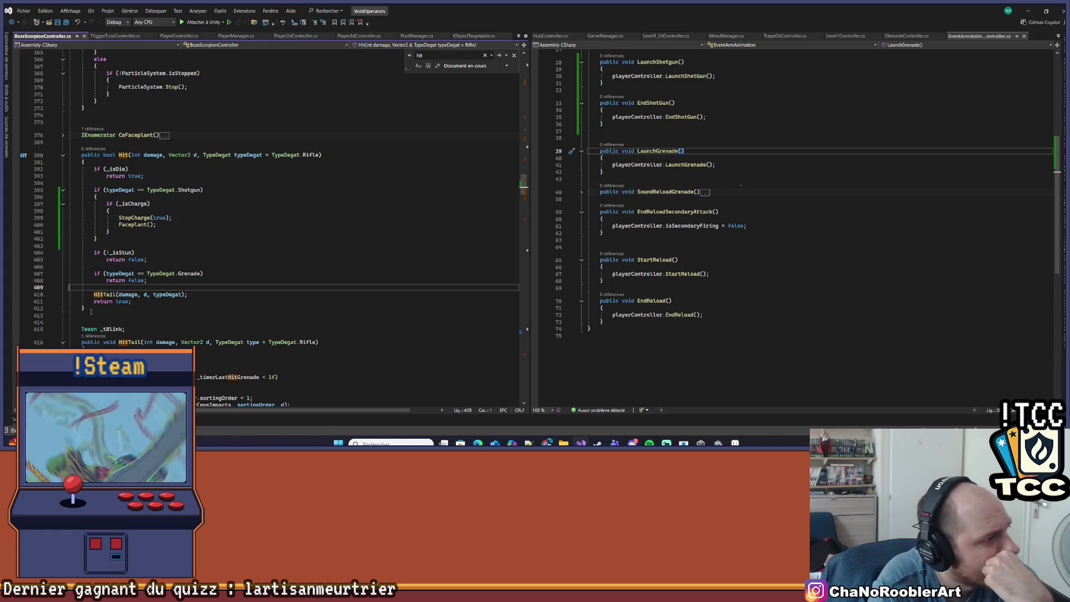
Step: Add '&& _isCharge' to the Shotgun condition in Hit and save
click(203, 222)
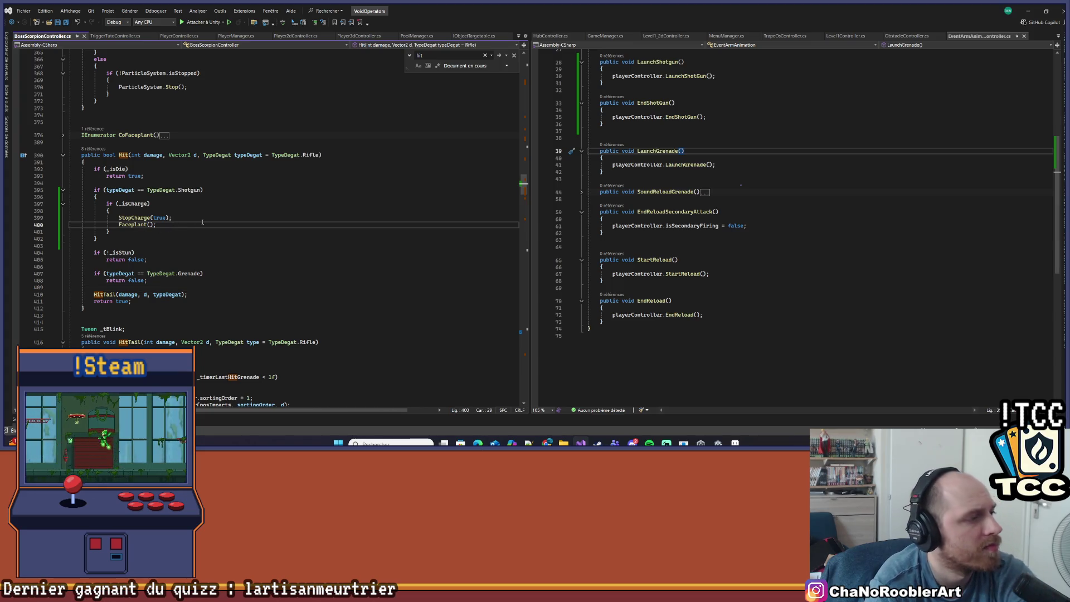
key(Up)
key(Up)
key(Up)
key(End)
key(Left)
text(&& _)
text(isCharge)
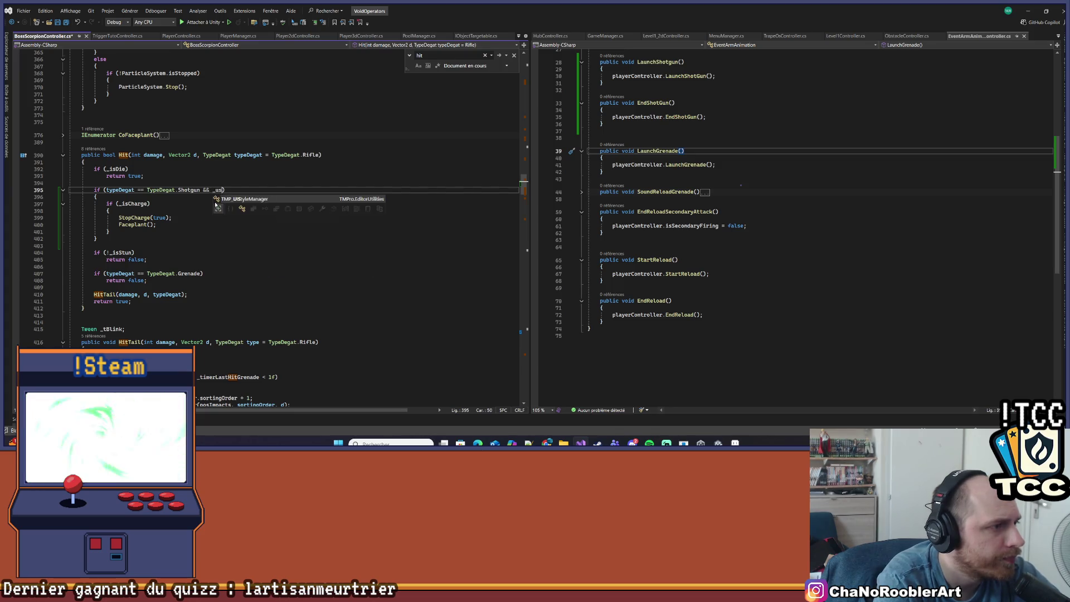
key(ctrl+s)
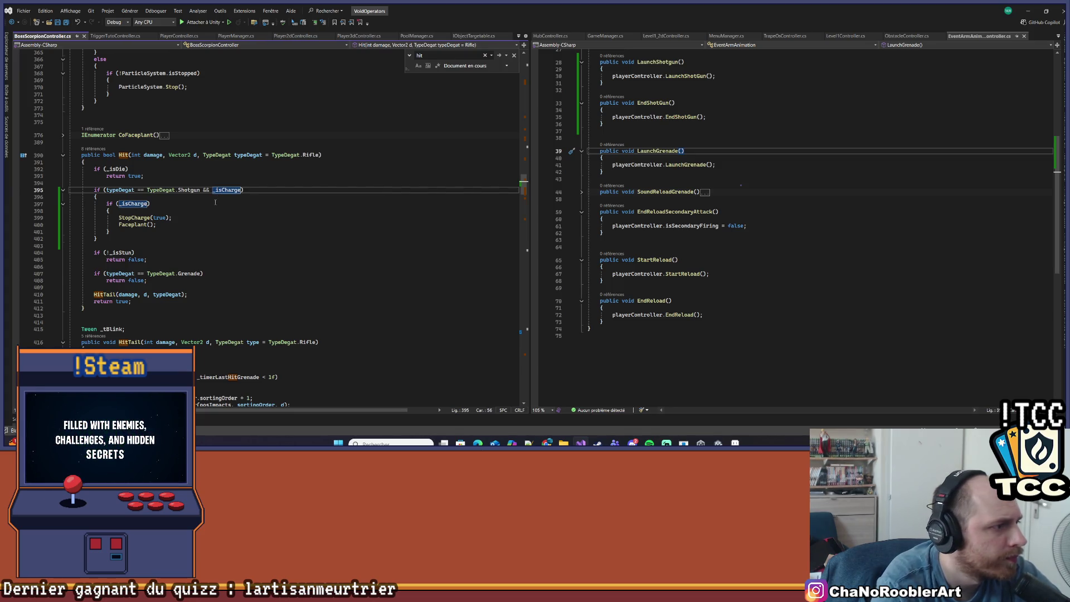
Step: Delete the now-redundant _isCharge check and the stray closing brace after Faceplant, then save
click(204, 226)
key(Up)
key(Up)
key(Up)
key(shift+Down)
key(shift+Down)
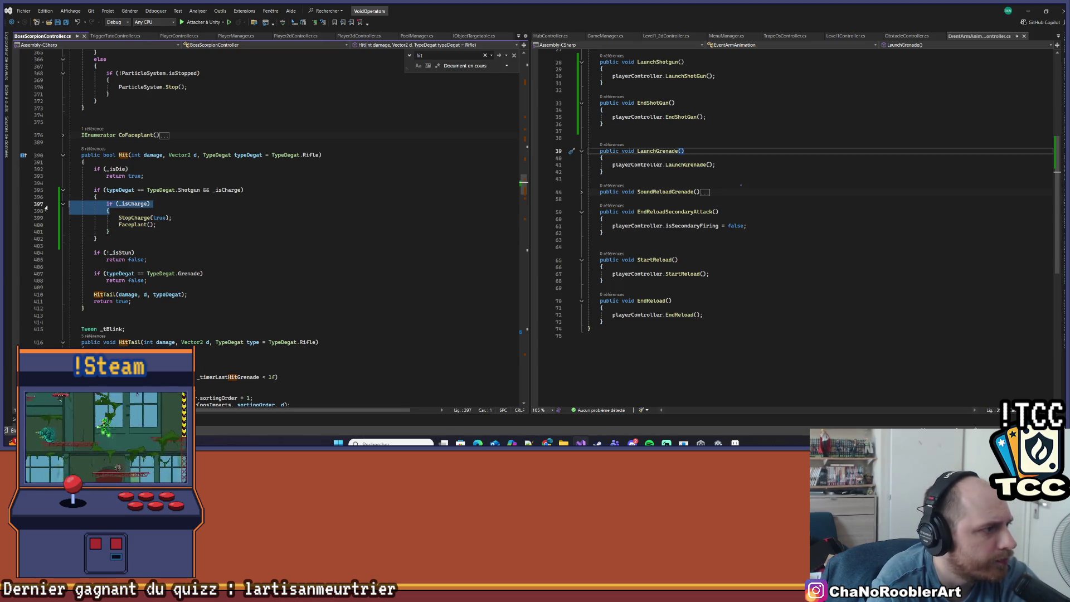
key(Delete)
click(125, 218)
key(BackSpace)
key(BackSpace)
key(BackSpace)
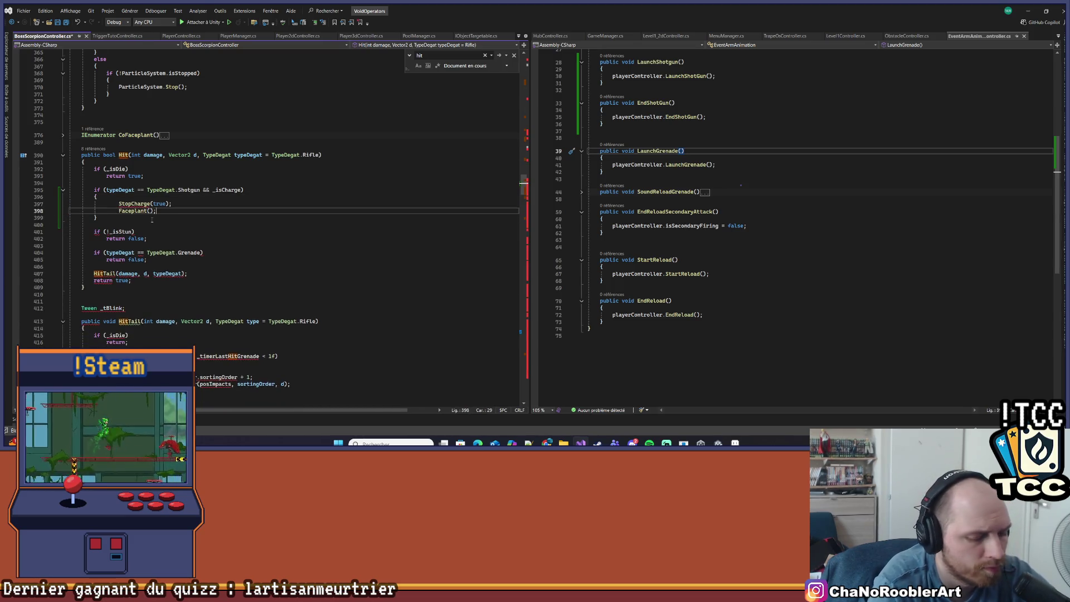
key(ctrl+s)
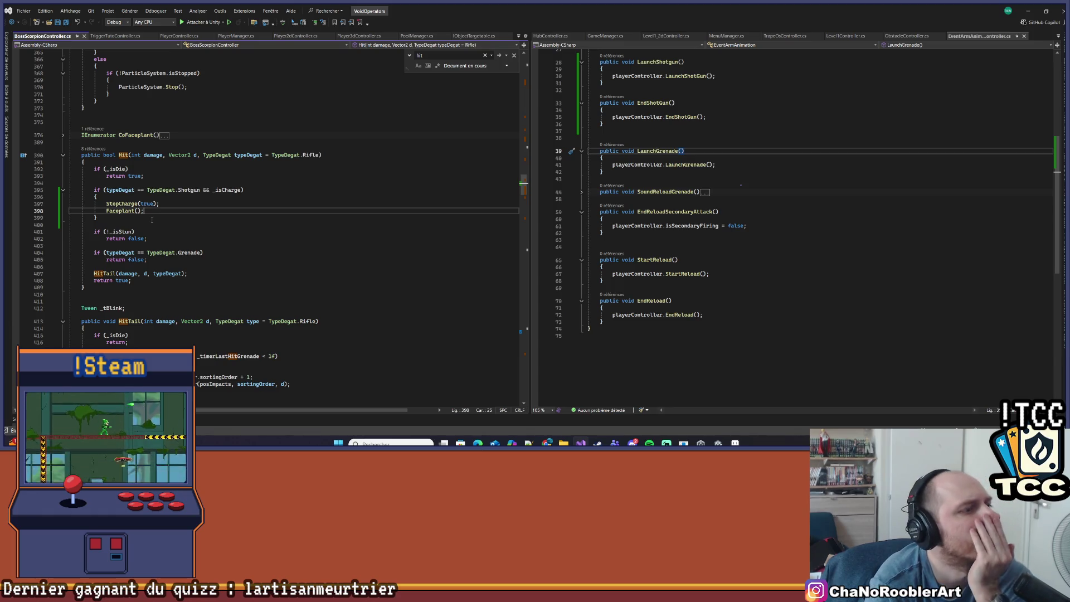
Step: Add 'return false;' after the Faceplant() call, save, and review the finished branch
click(226, 219)
click(141, 211)
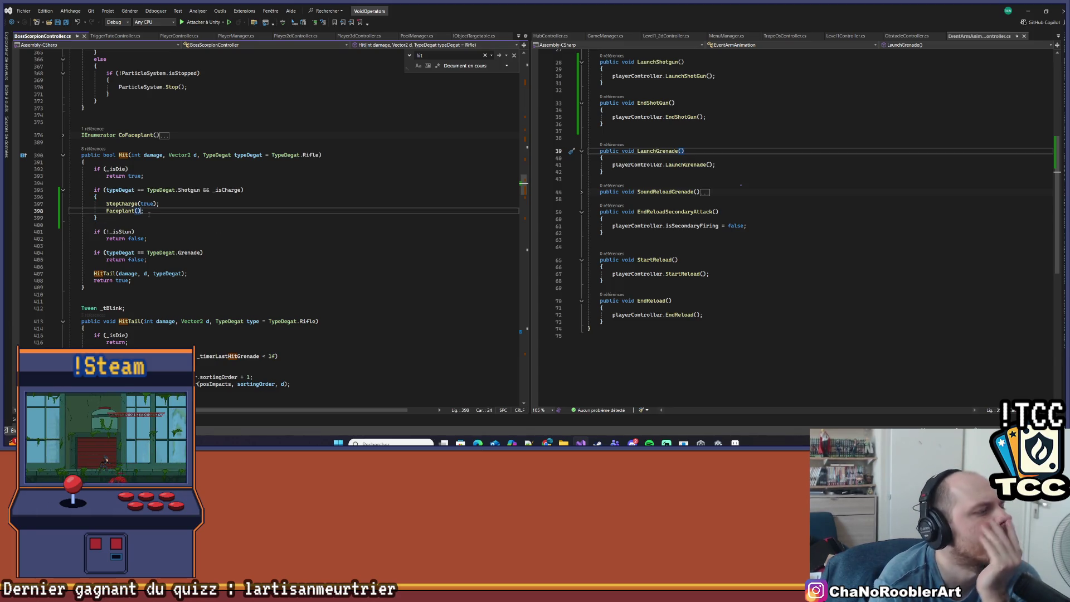
key(Return)
text(return )
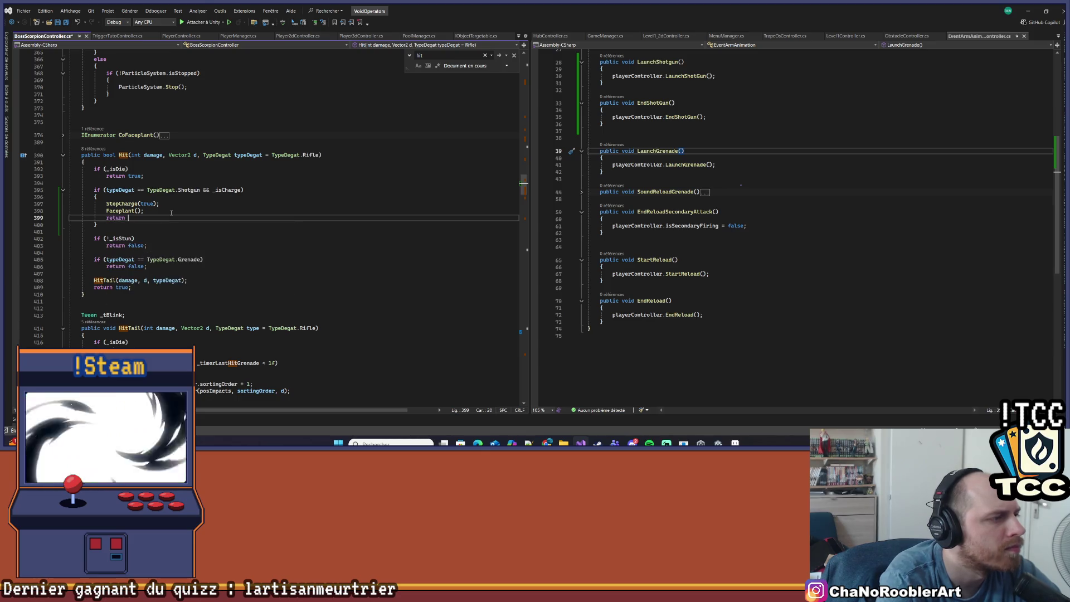
text(false;)
key(ctrl+s)
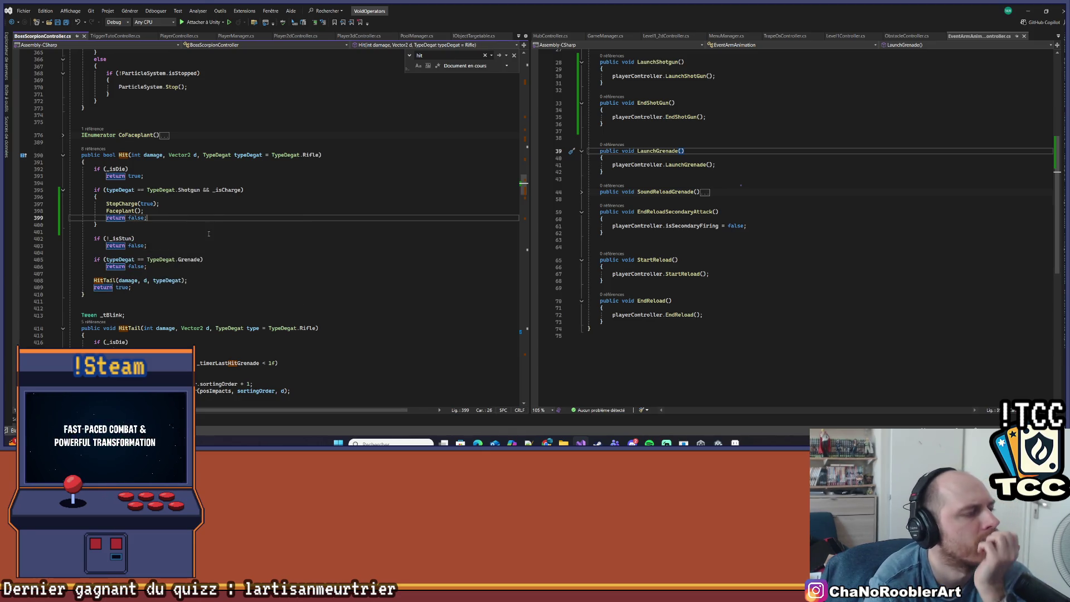
click(208, 233)
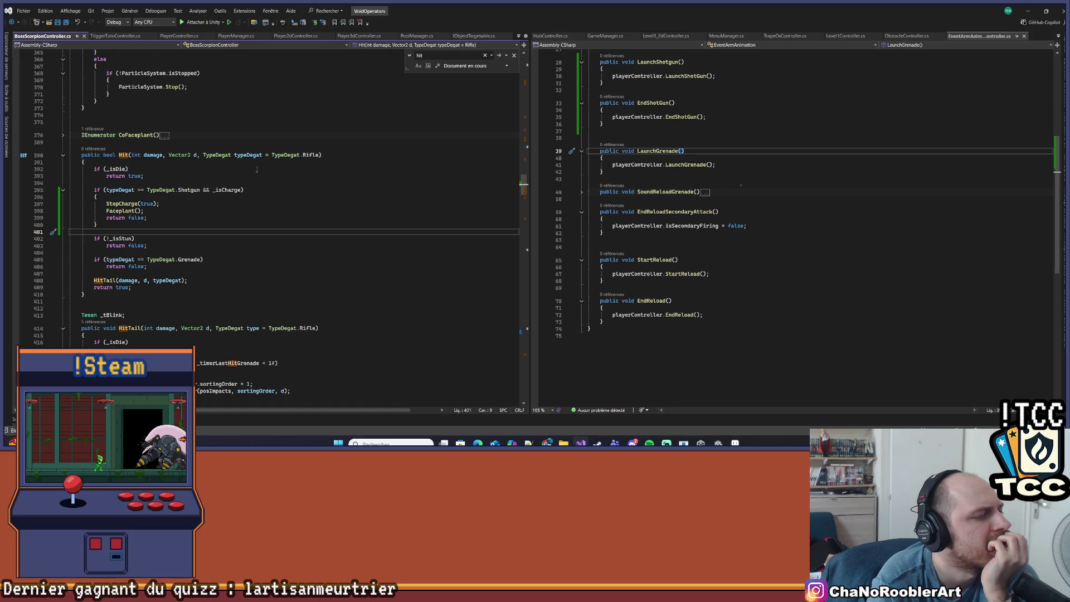
click(260, 211)
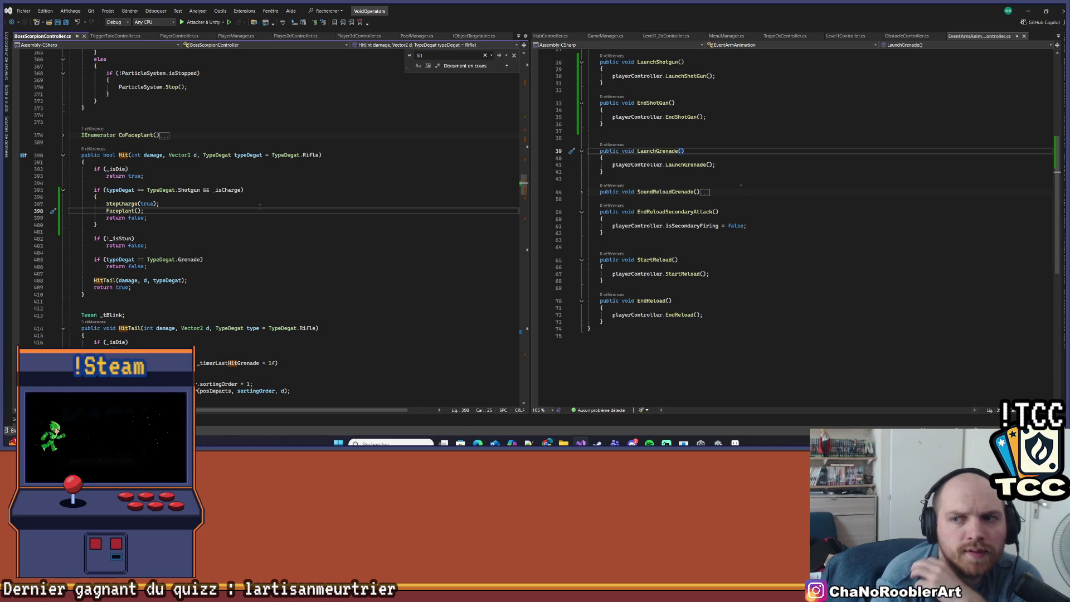
click(254, 230)
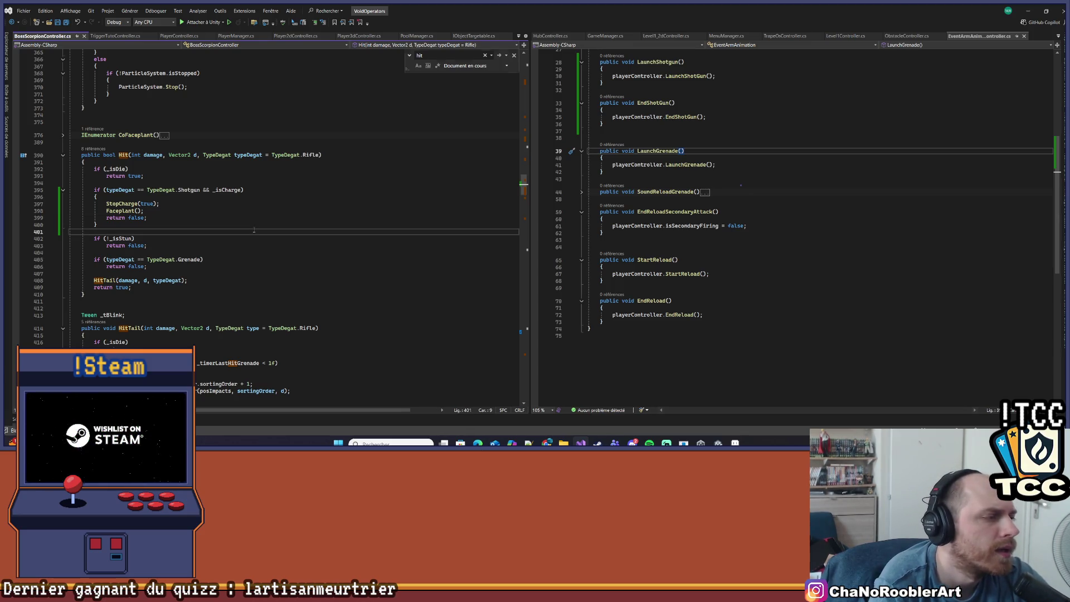
scroll(246, 224, down, 2)
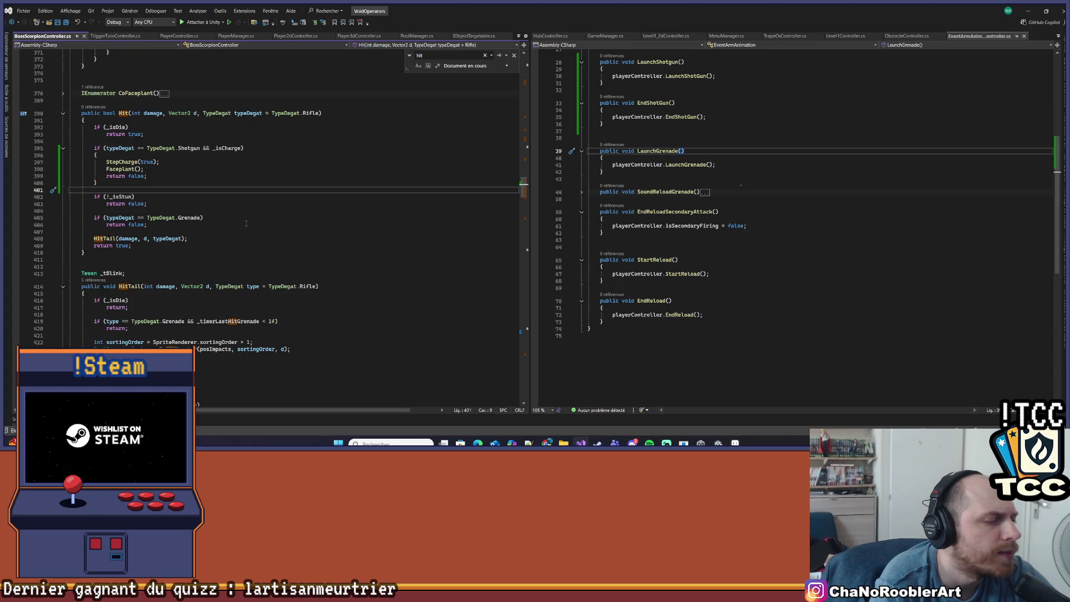
scroll(223, 239, up, 2)
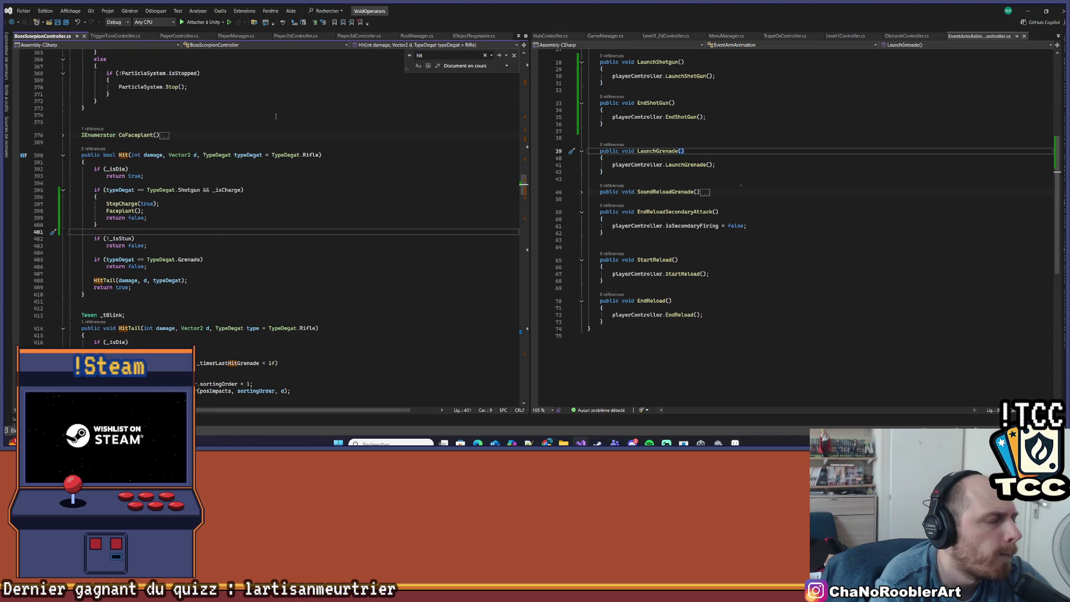
Step: Review LaunchShotGun in Player3dController.cs, then save the Unity scene and enter Play mode
click(356, 37)
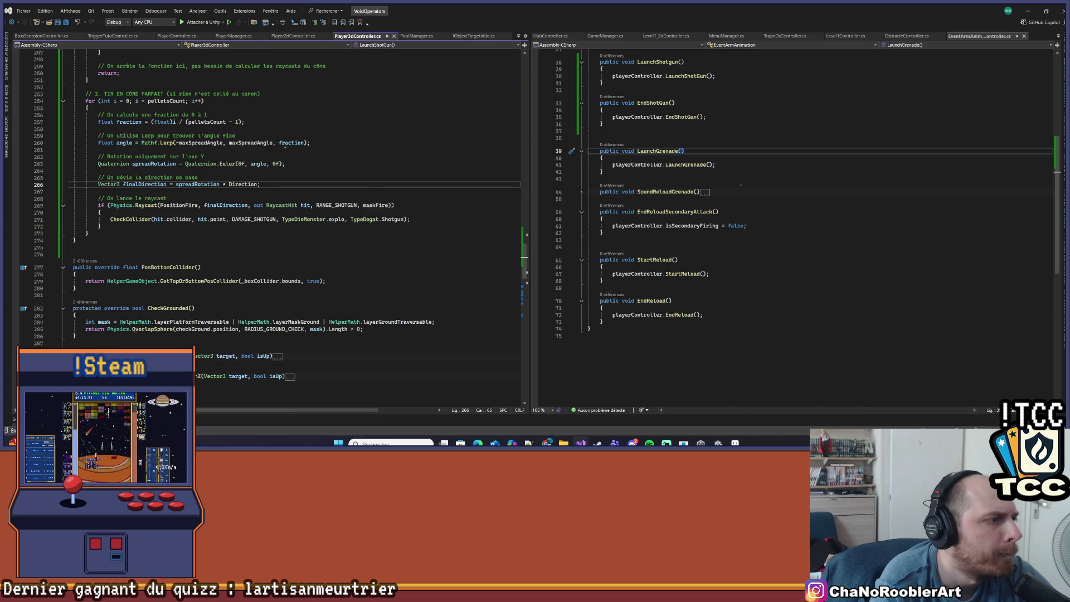
scroll(372, 186, up, 5)
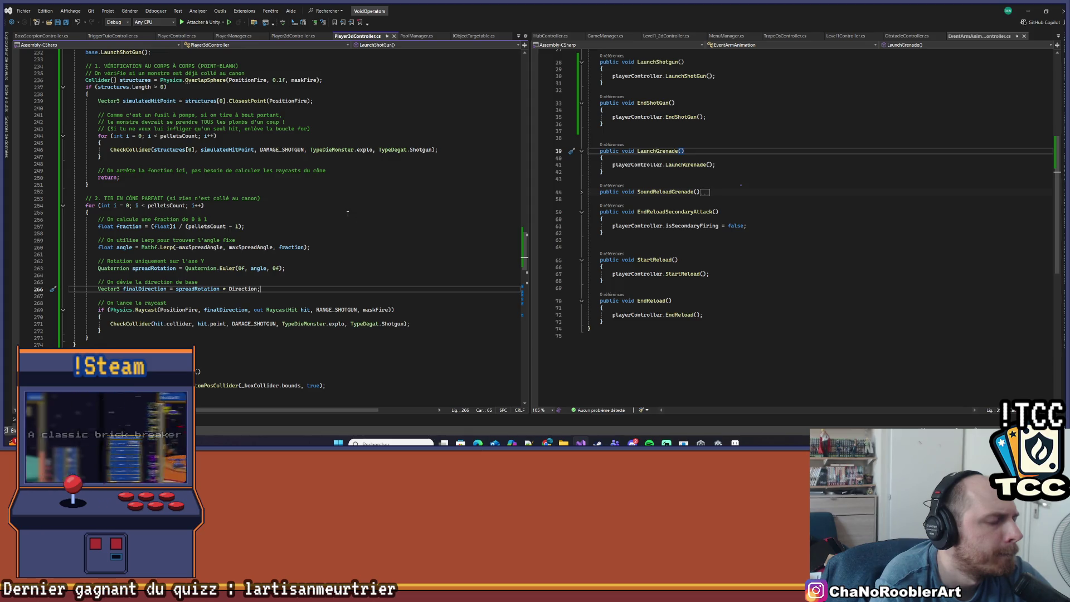
key(alt+Tab)
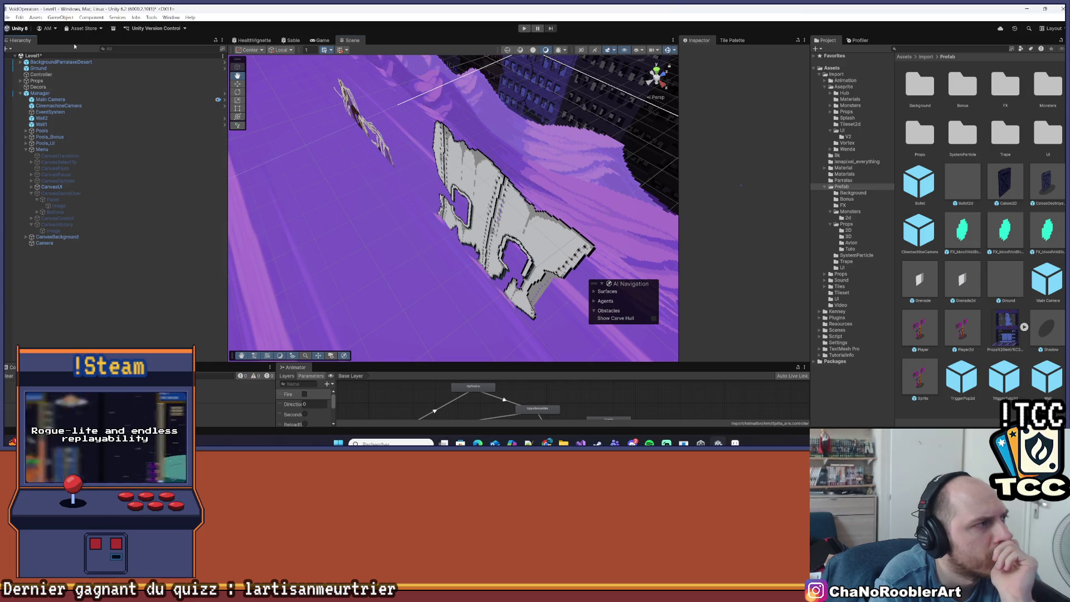
click(8, 17)
click(19, 54)
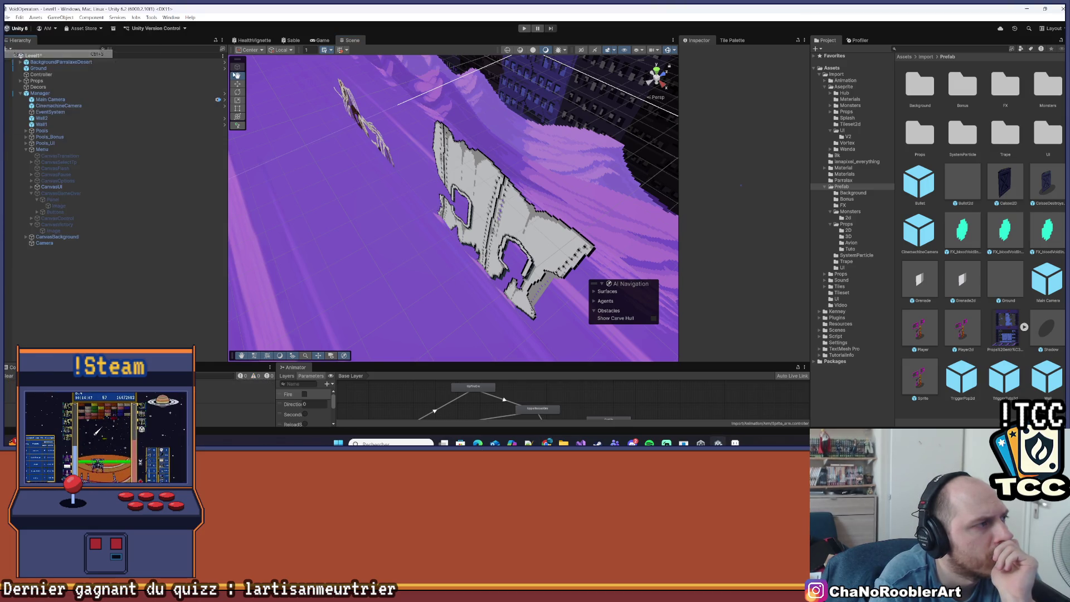
click(525, 29)
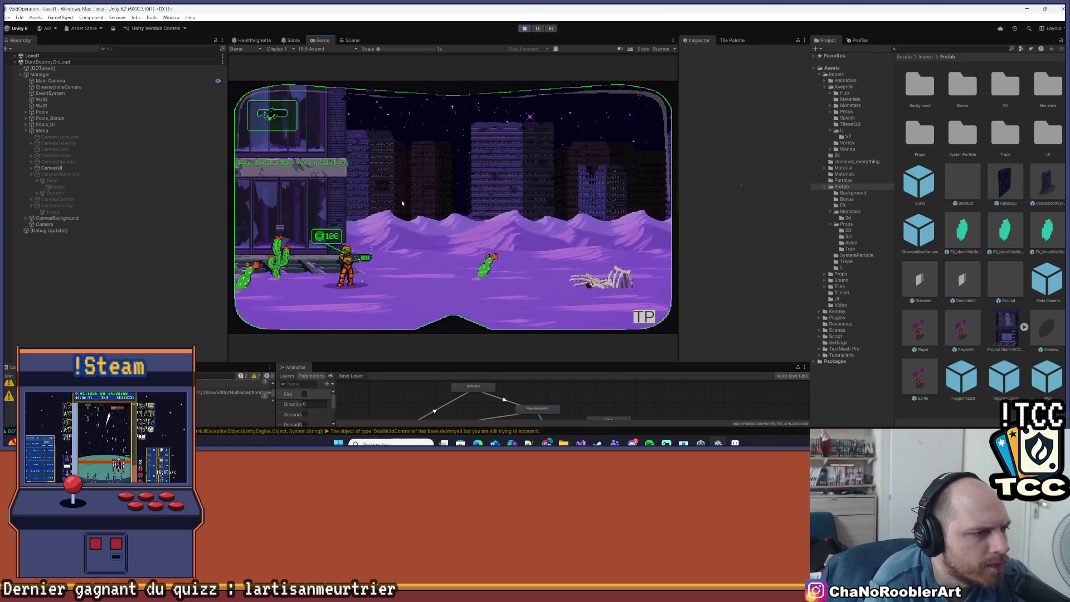
Step: Run the player right, jump away from the emerging scorpion boss, and shoot it twice
key(d)
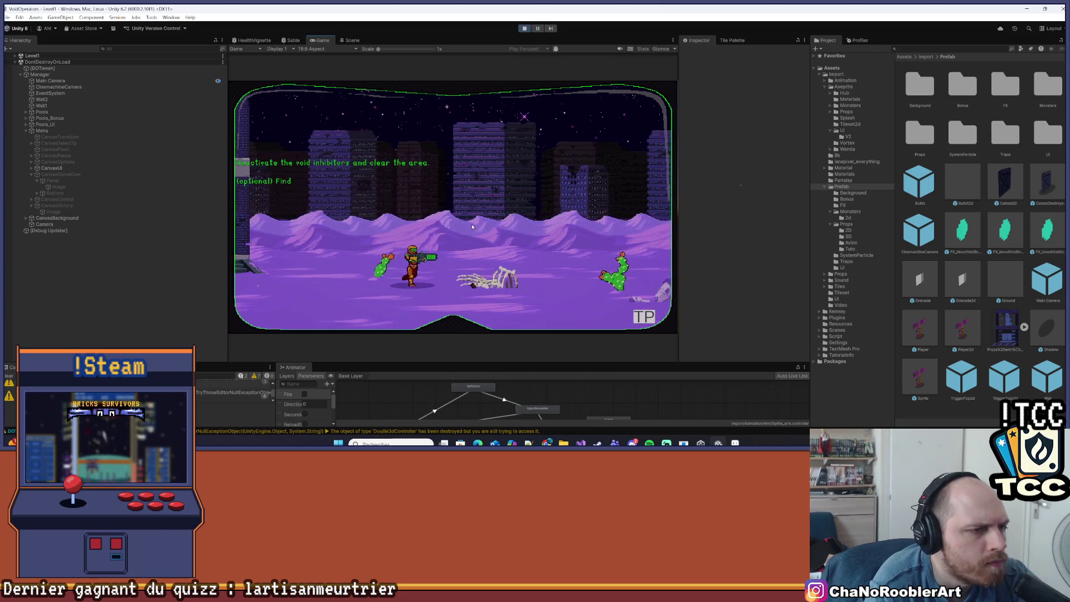
key(d)
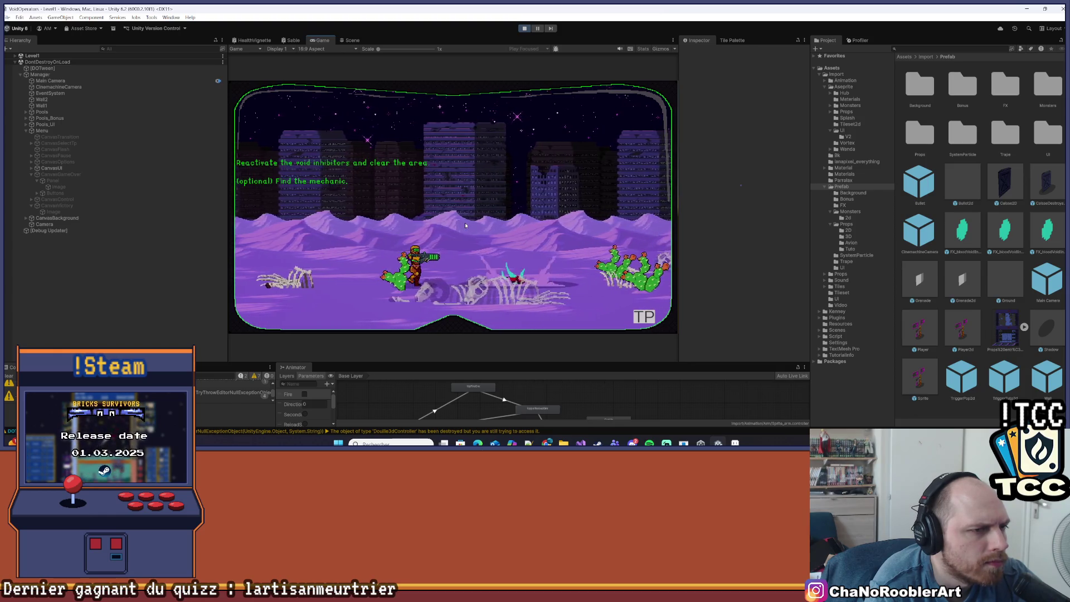
key(a)
key(space)
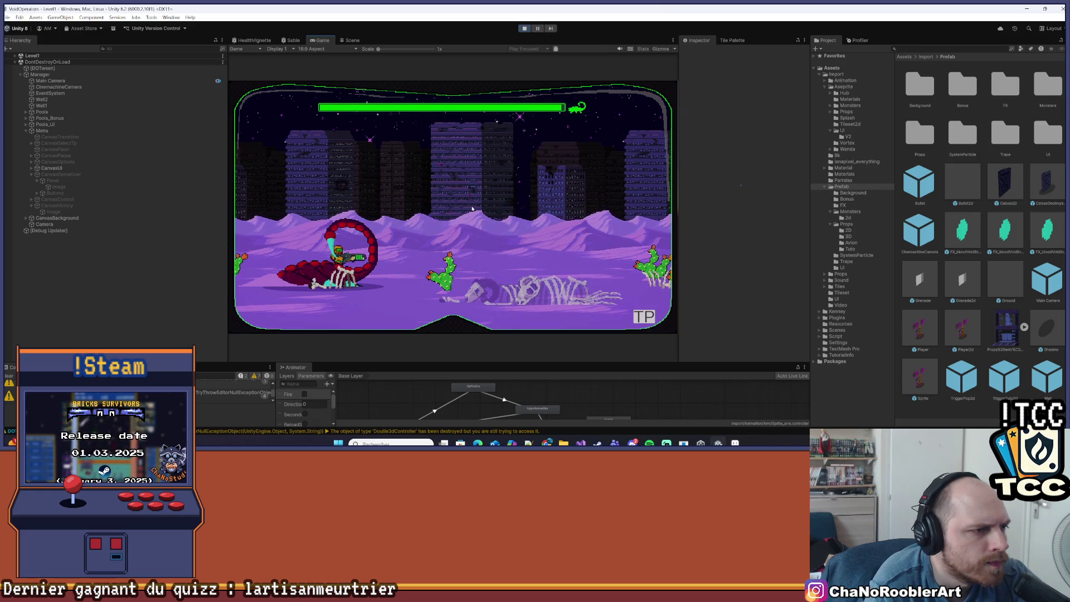
key(d)
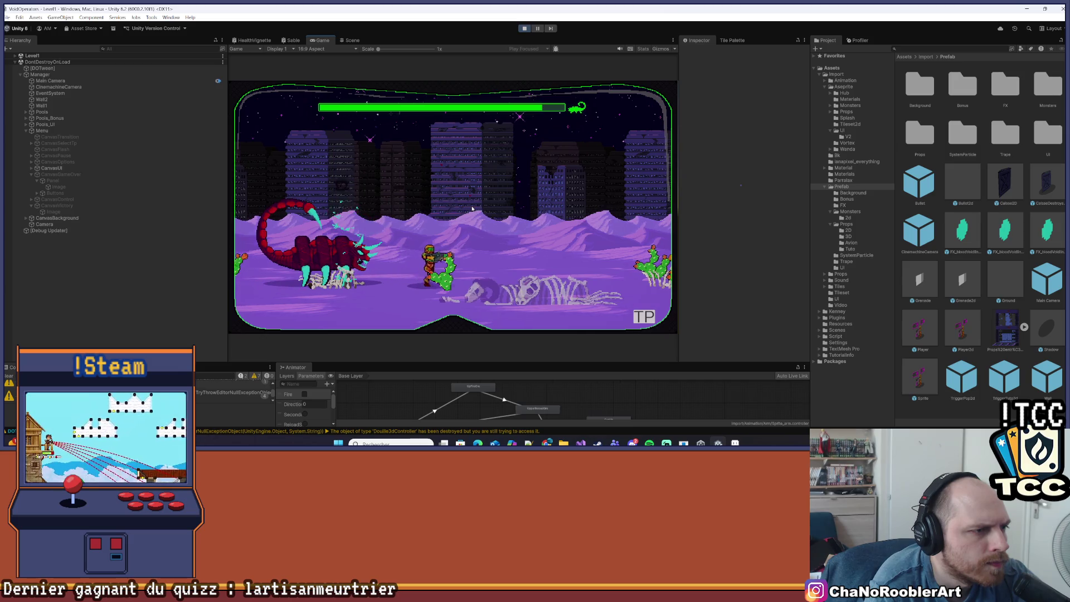
key(d)
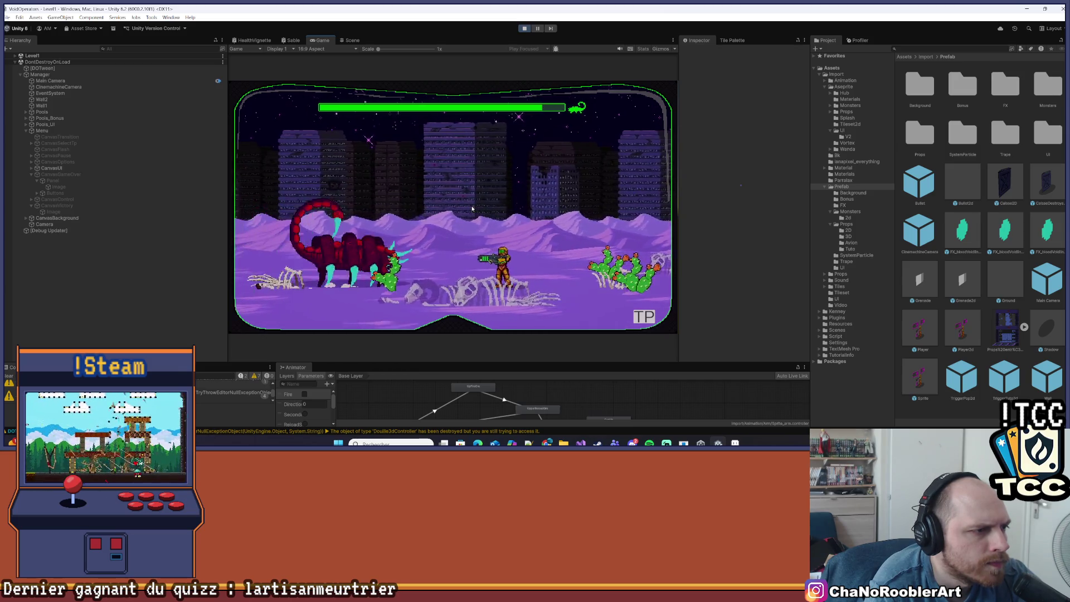
key(d)
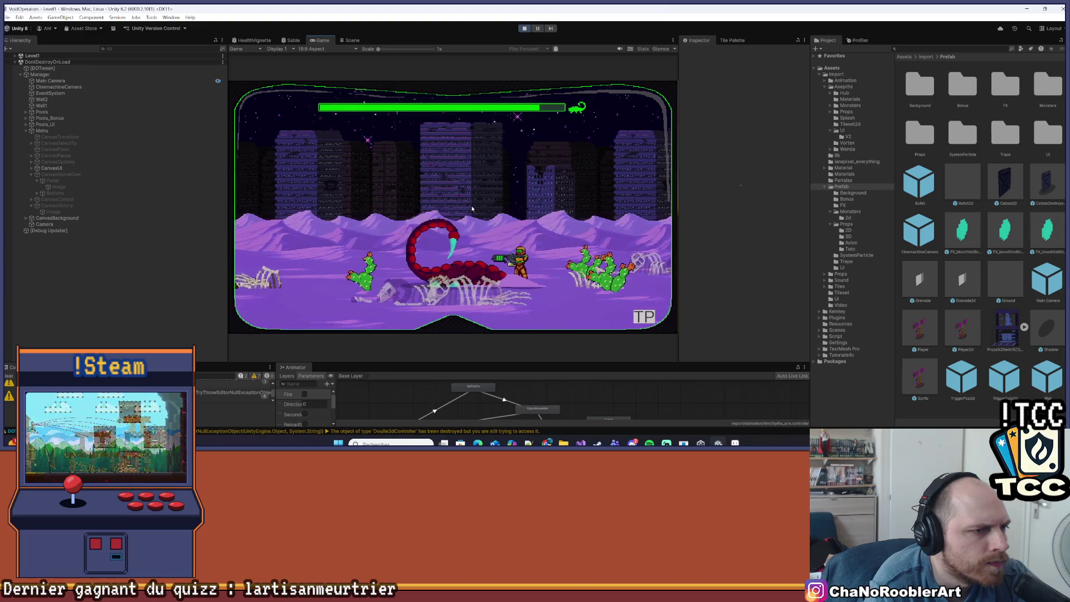
click(472, 209)
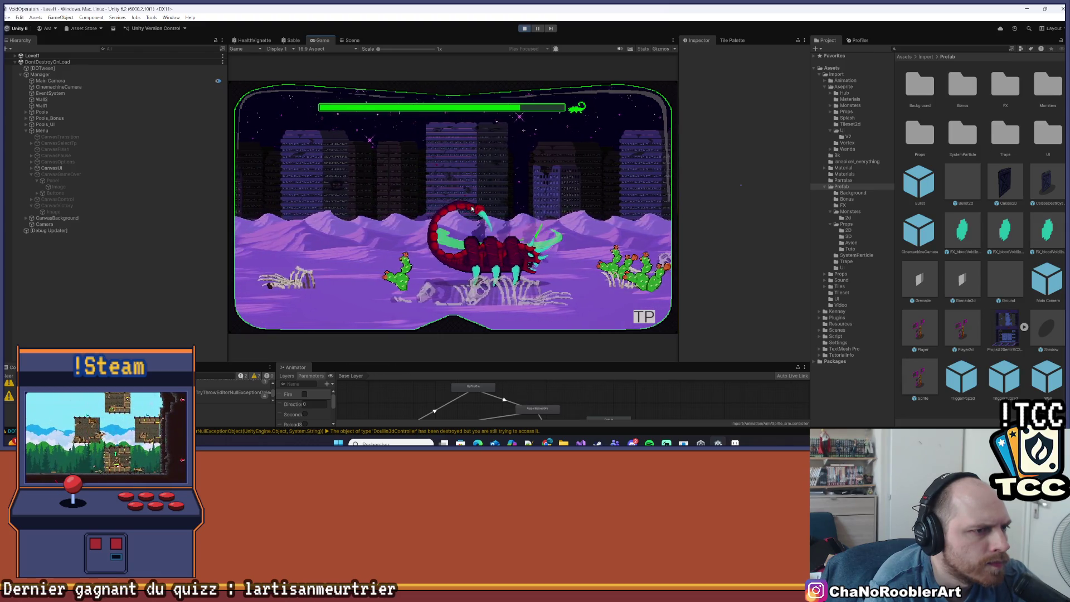
click(472, 209)
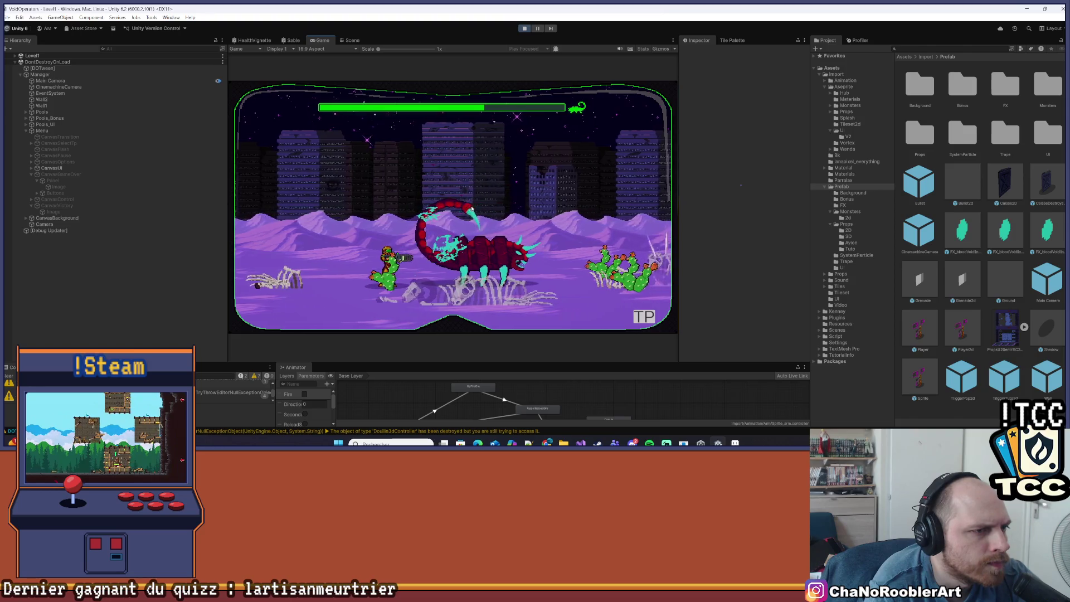
Step: Keep fighting the charging scorpion boss, turning left and right to face and fire at it
key(d)
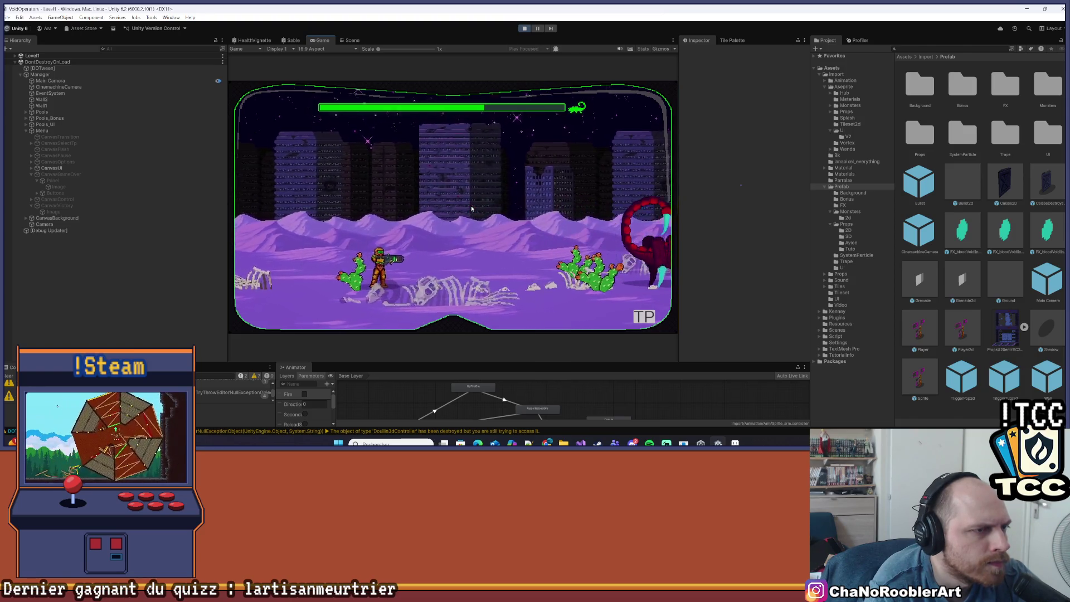
key(d)
key(a)
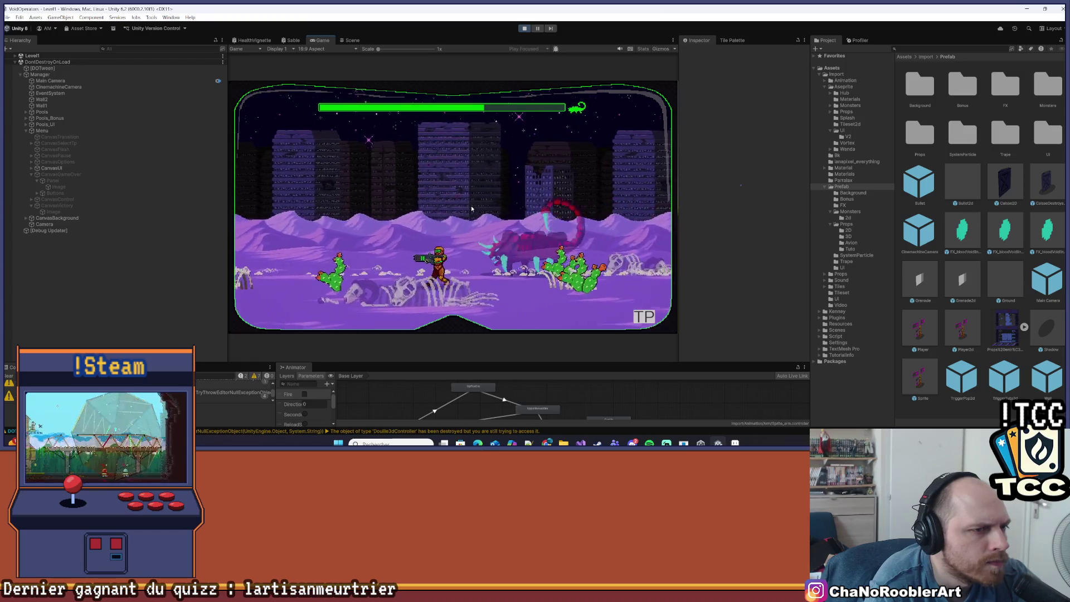
key(d)
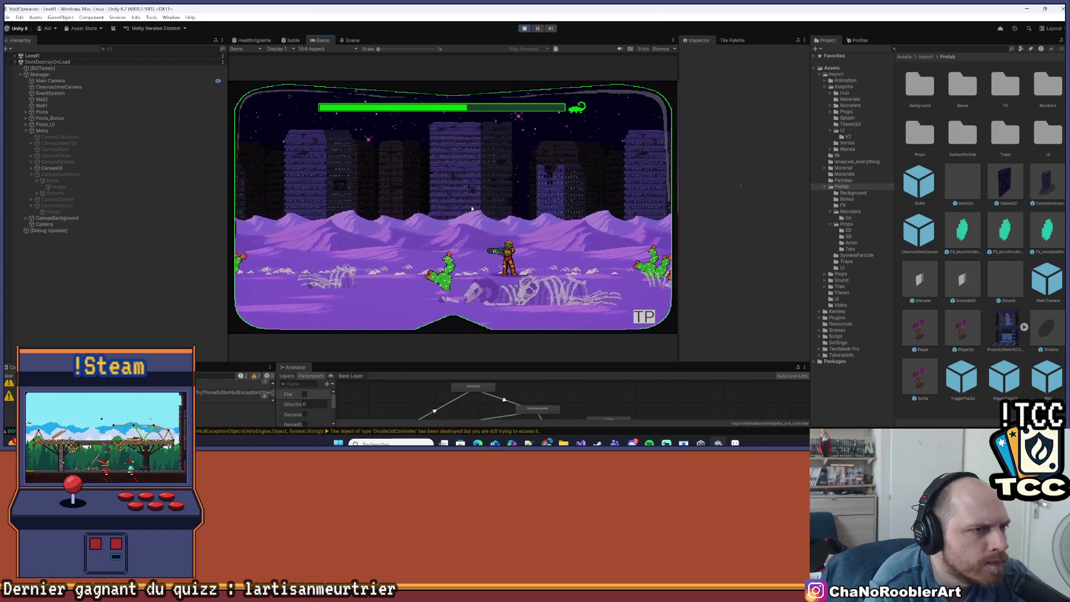
key(d)
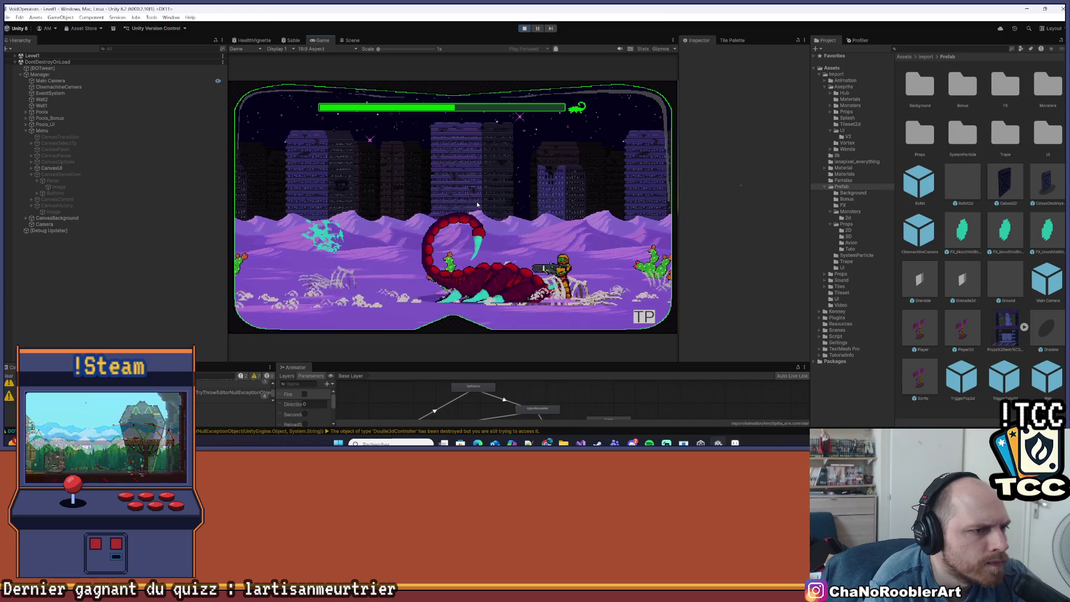
key(a)
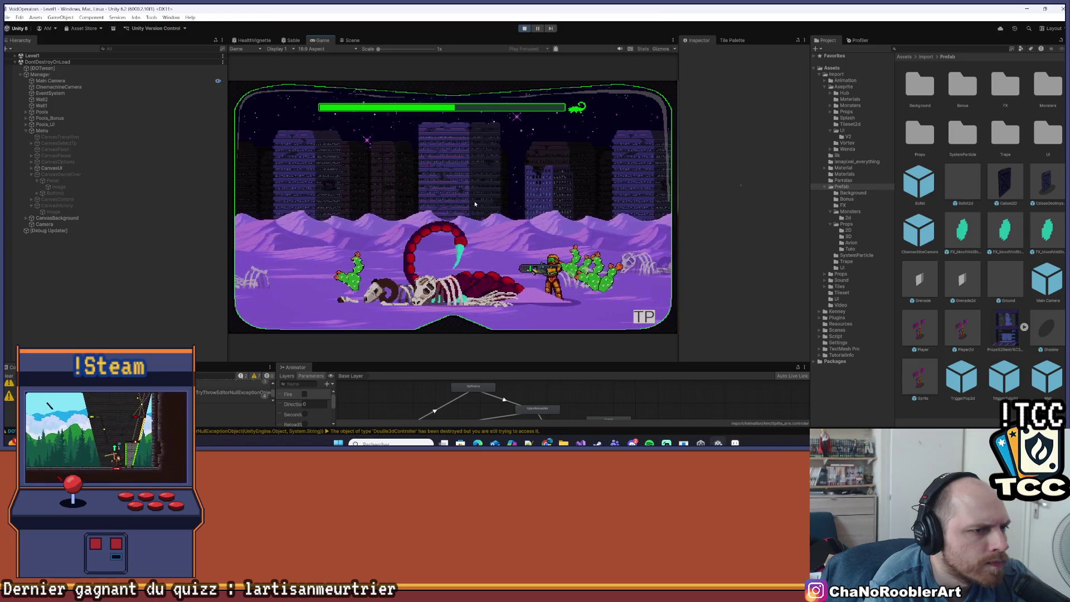
key(a)
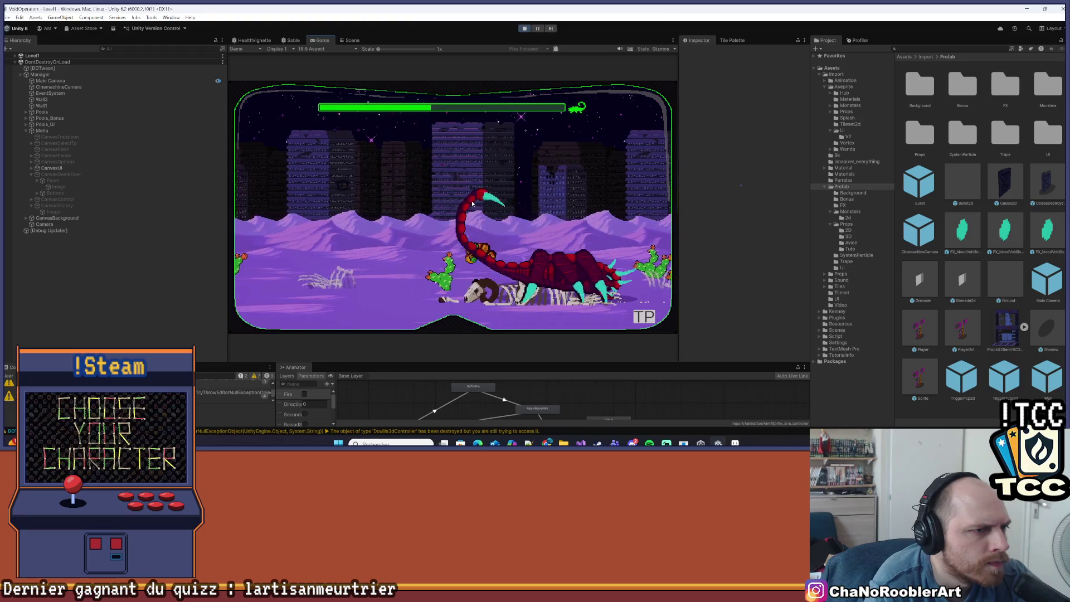
key(d)
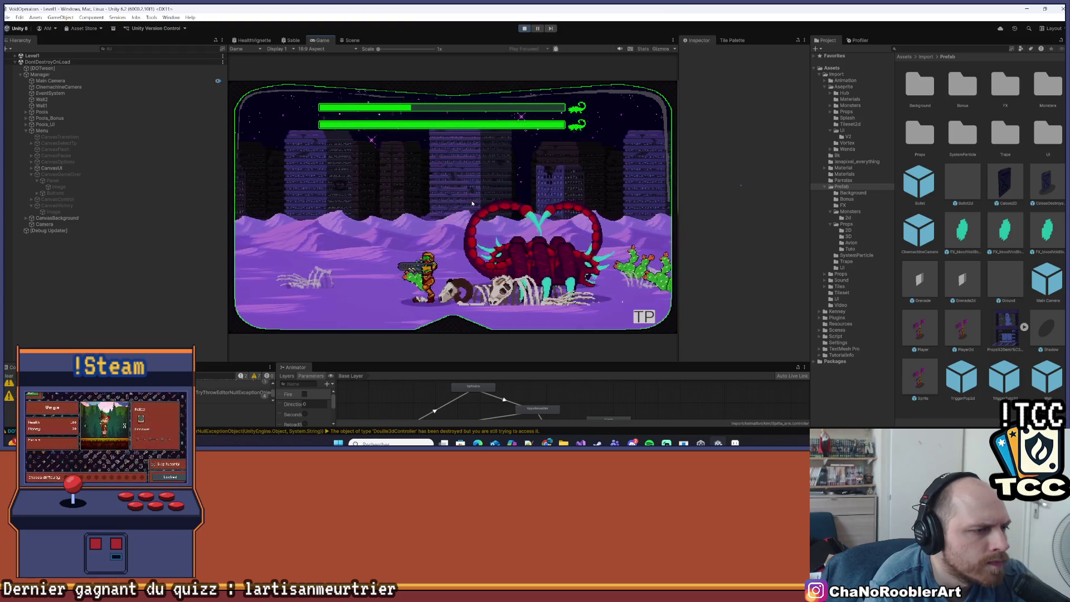
key(a)
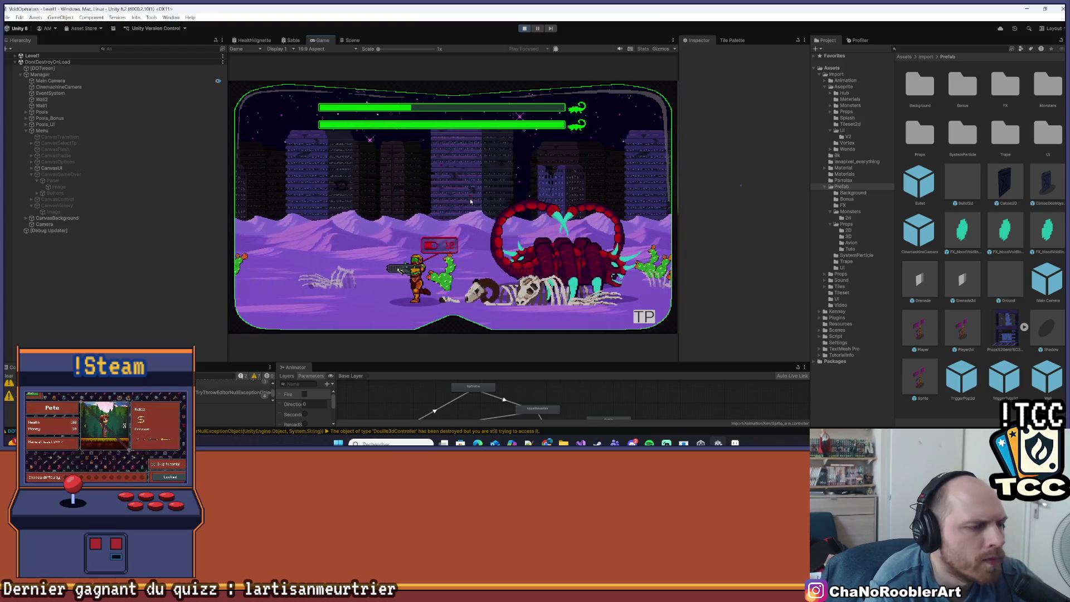
key(d)
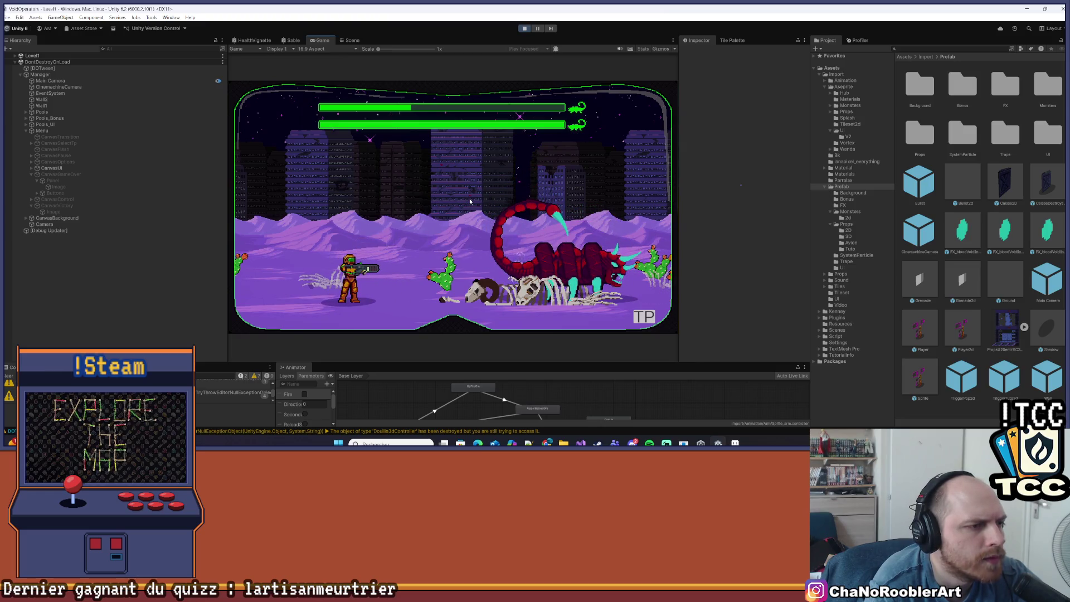
key(d)
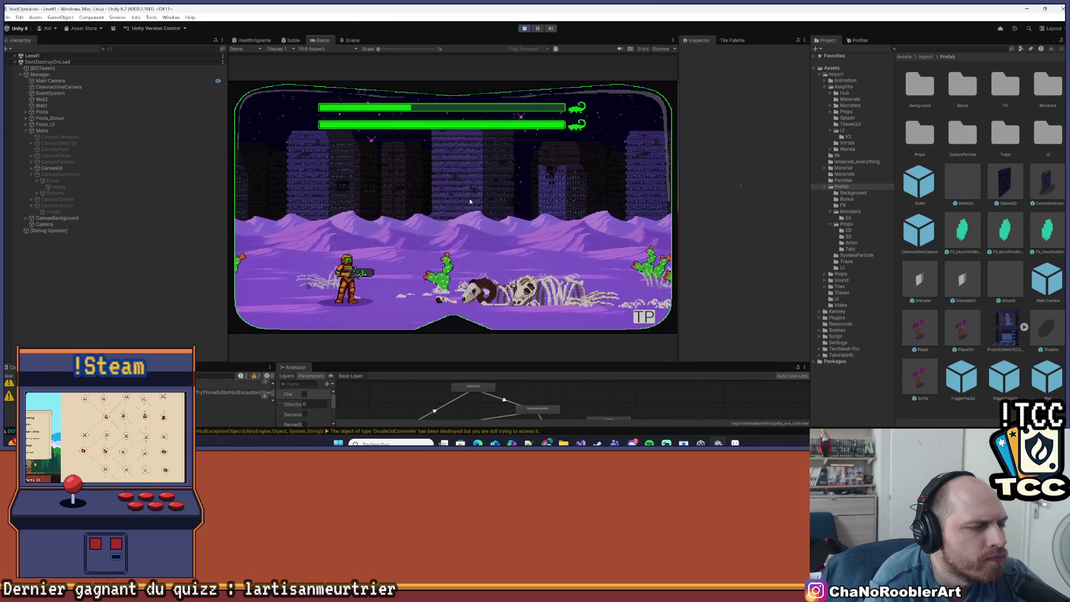
key(d)
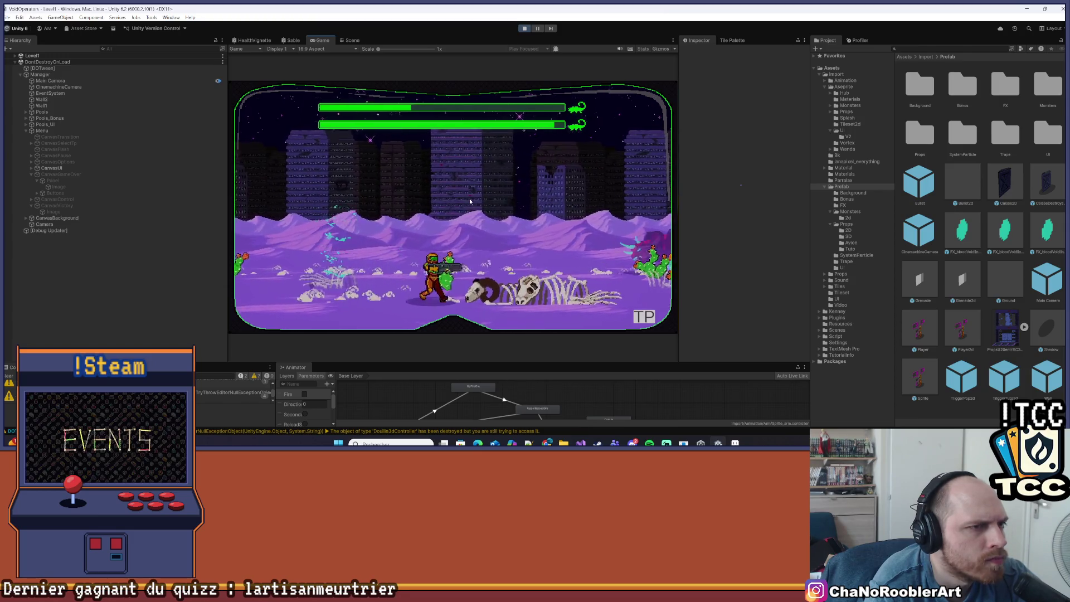
key(d)
key(a)
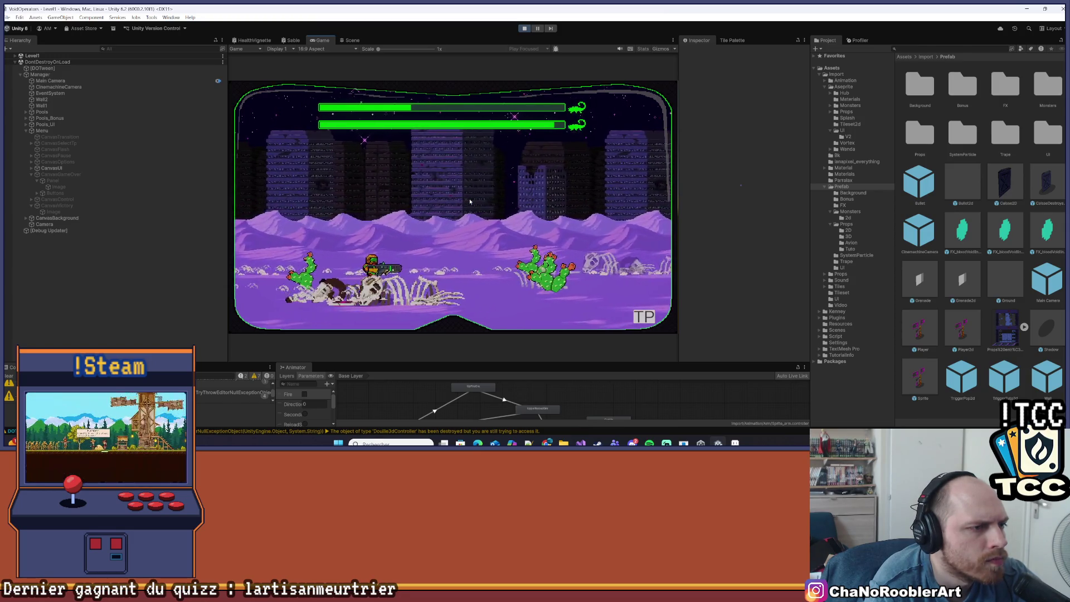
key(d)
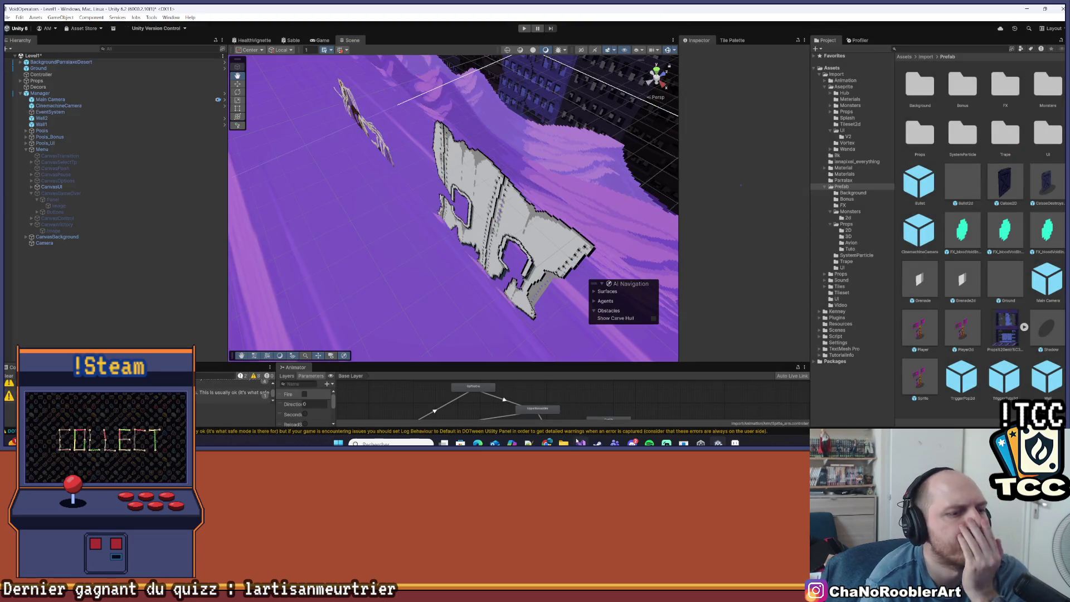
Step: Return to Visual Studio, scroll PlayerController.cs to its constants, and select NRJ_SECONDARY_ATTACK_SHOTGUN's value 10
click(577, 439)
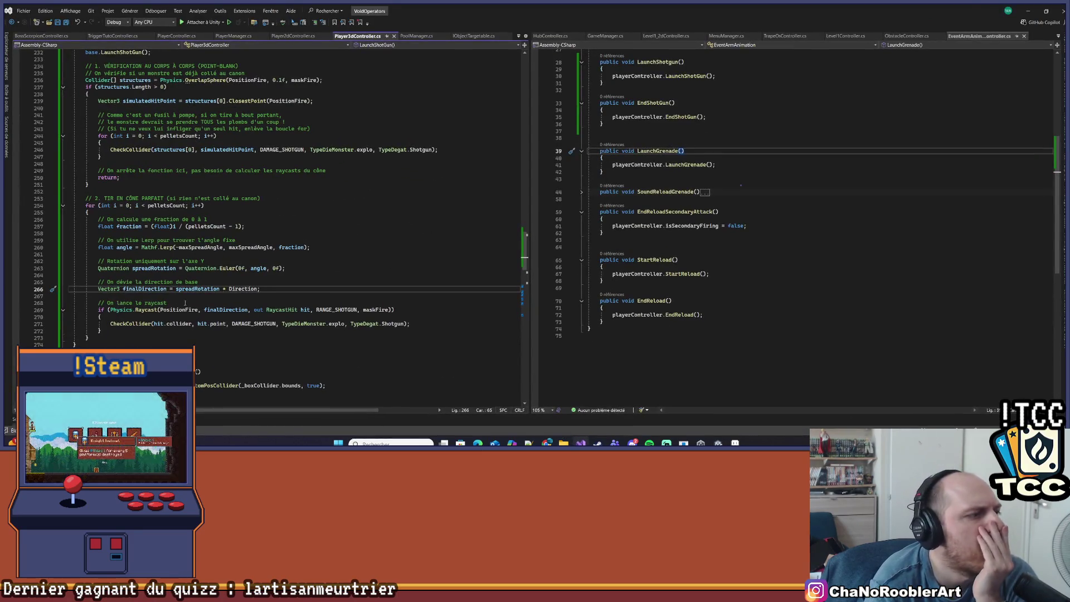
scroll(399, 216, up, 7)
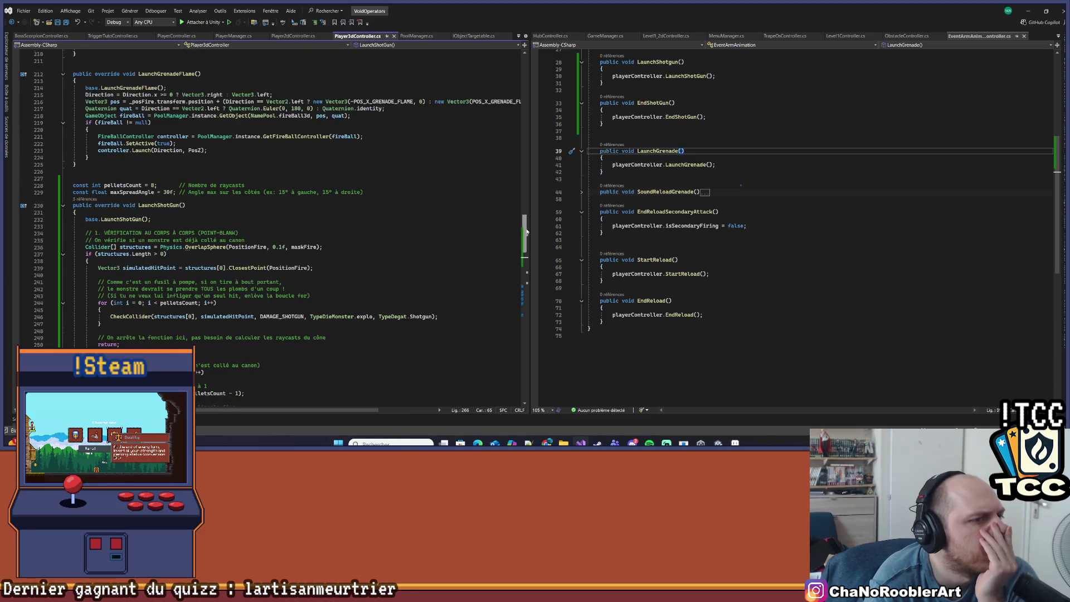
drag(526, 230, 530, 55)
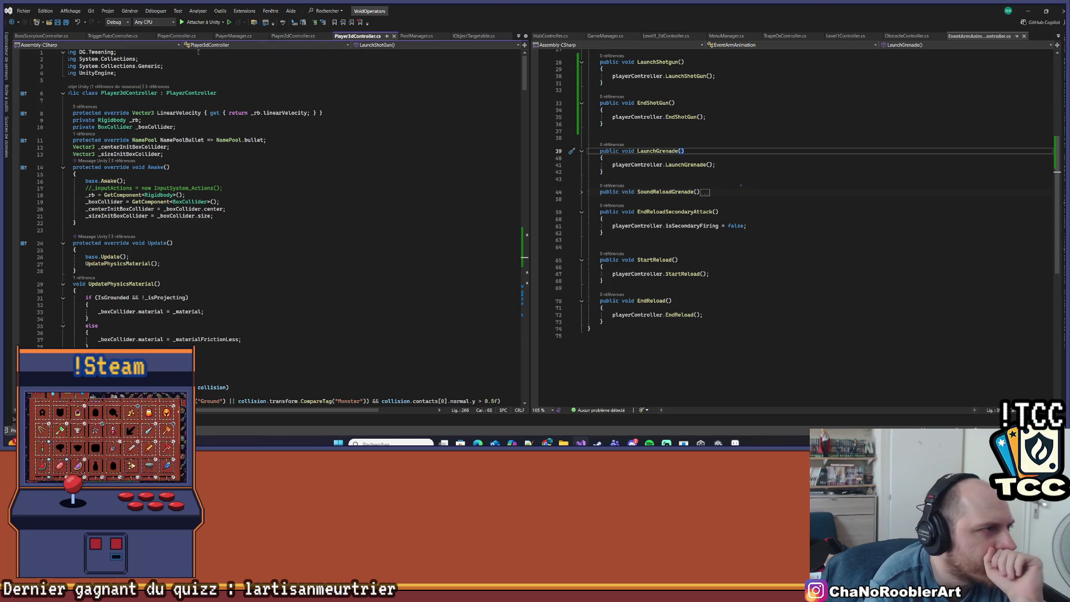
click(177, 35)
scroll(509, 263, up, 2)
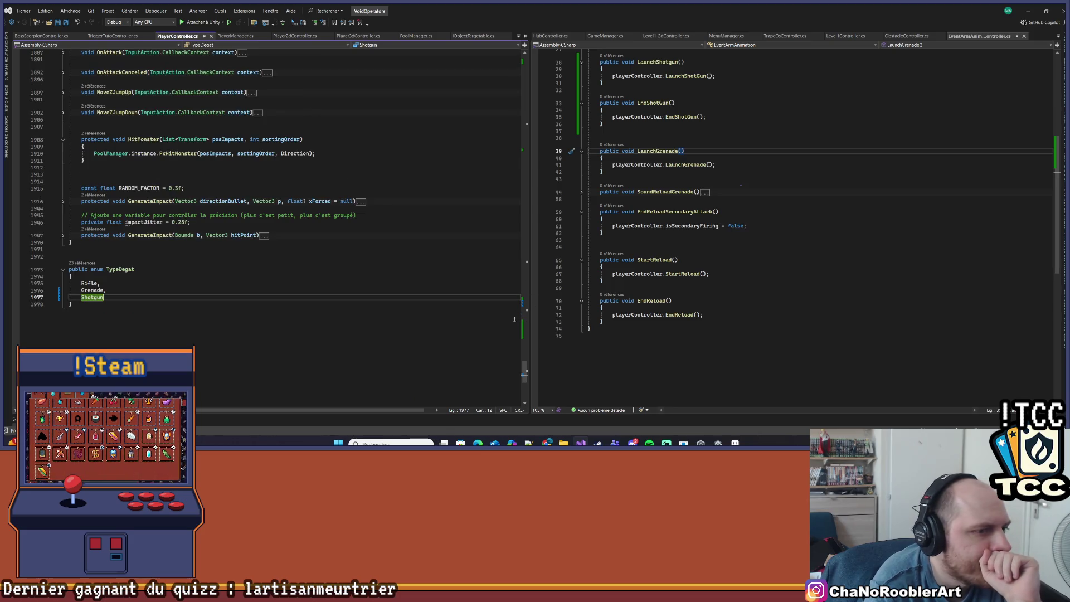
drag(524, 369, 508, 90)
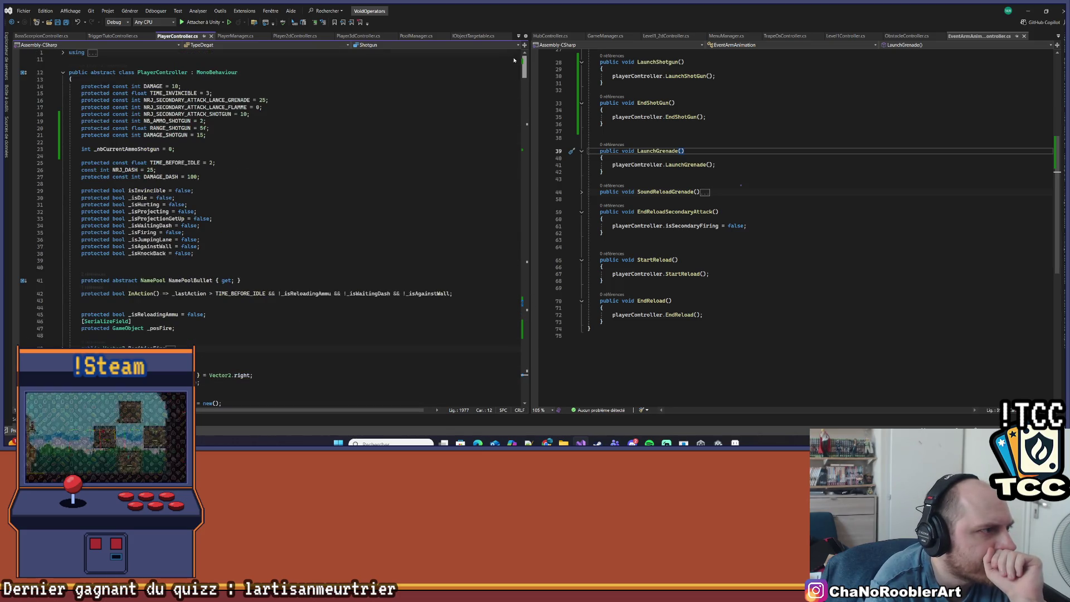
click(243, 114)
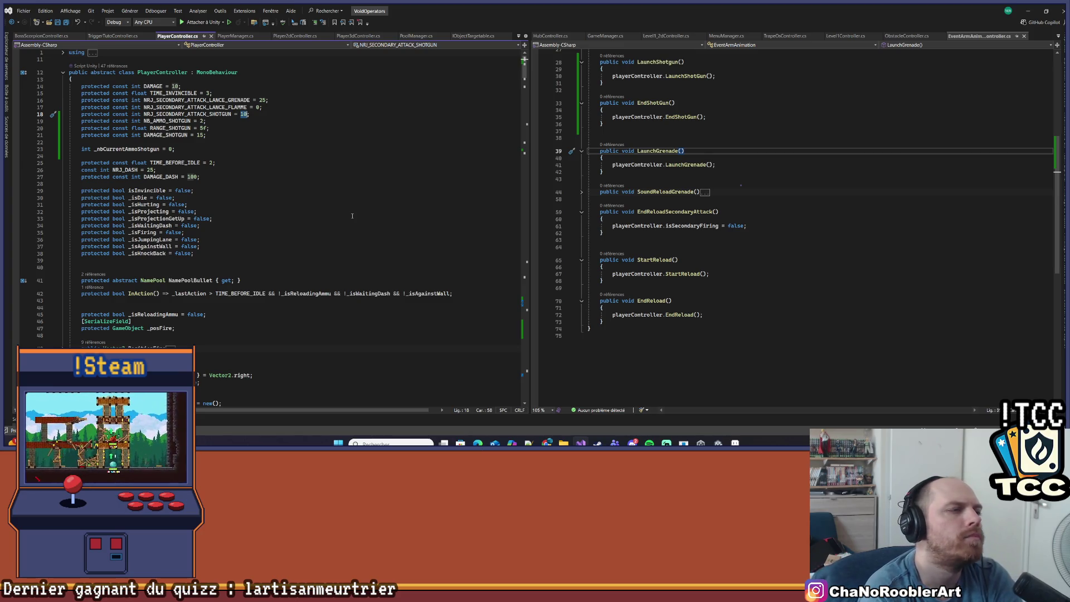
Step: Change NRJ_SECONDARY_ATTACK_SHOTGUN to 15 and DAMAGE_SHOTGUN to 10, then save PlayerController.cs
text(15)
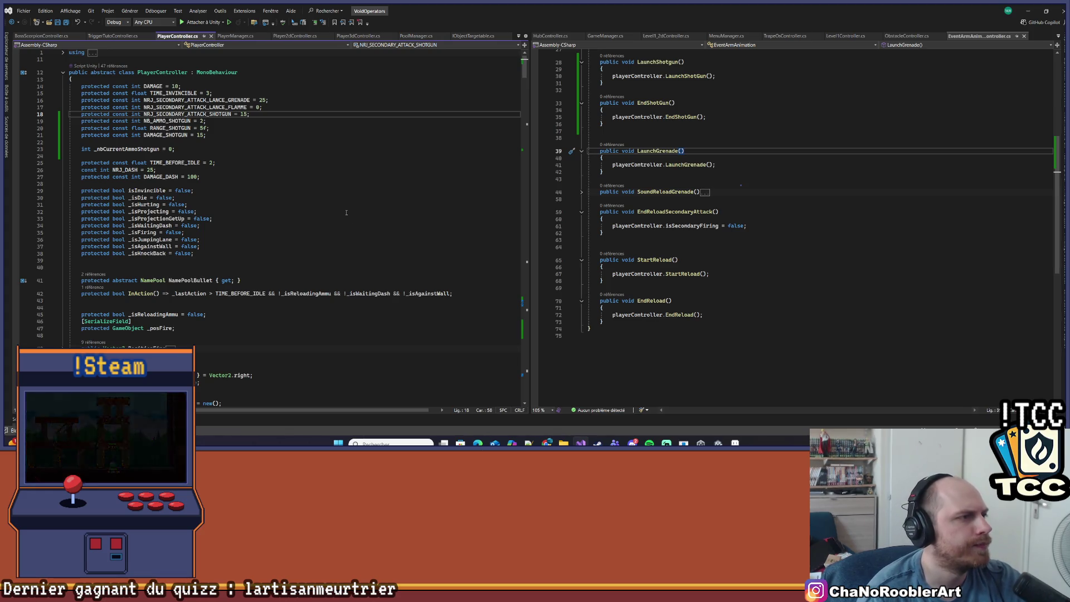
click(241, 129)
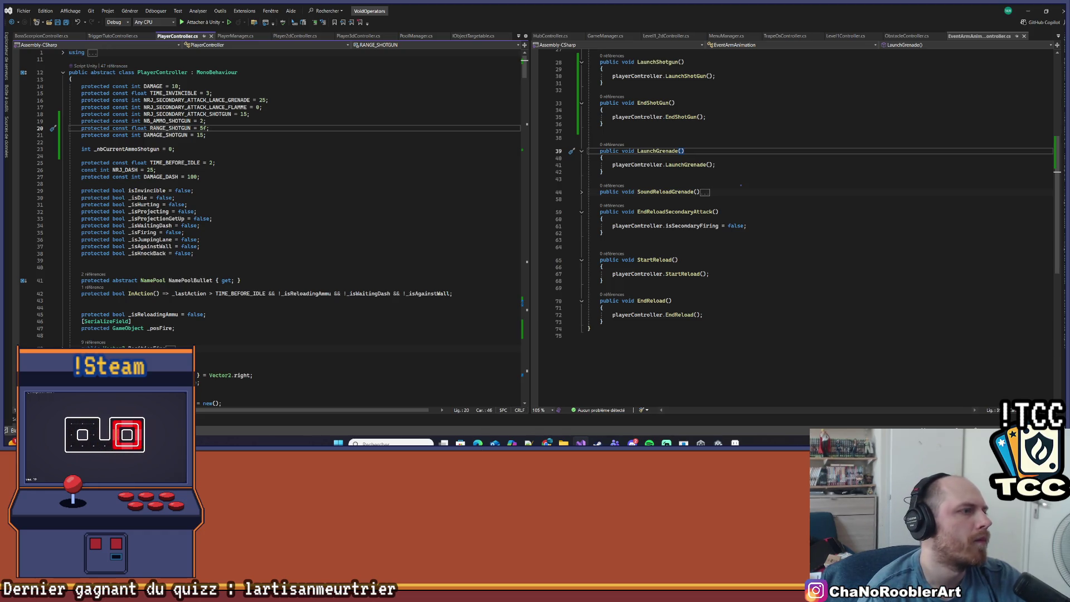
key(Down)
key(Left)
key(BackSpace)
text(0)
key(ctrl+s)
Step: Scroll through the constants, including FORCE_KNOCKBACK_GRENADE_FLAME, then return to Player3dController.cs
scroll(395, 67, down, 20)
scroll(395, 68, down, 20)
scroll(506, 311, down, 20)
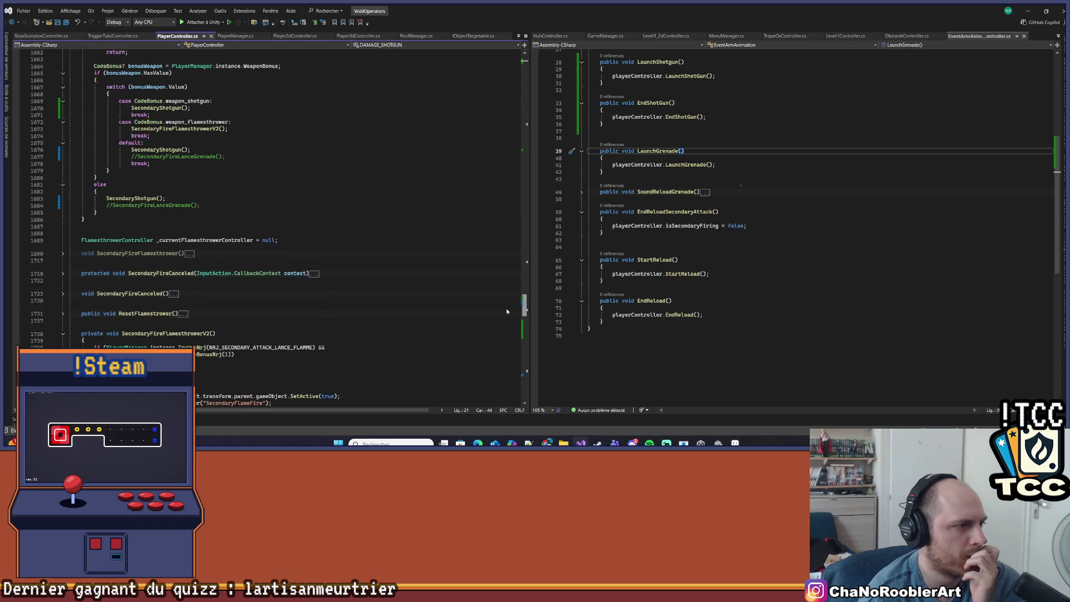
scroll(506, 311, down, 13)
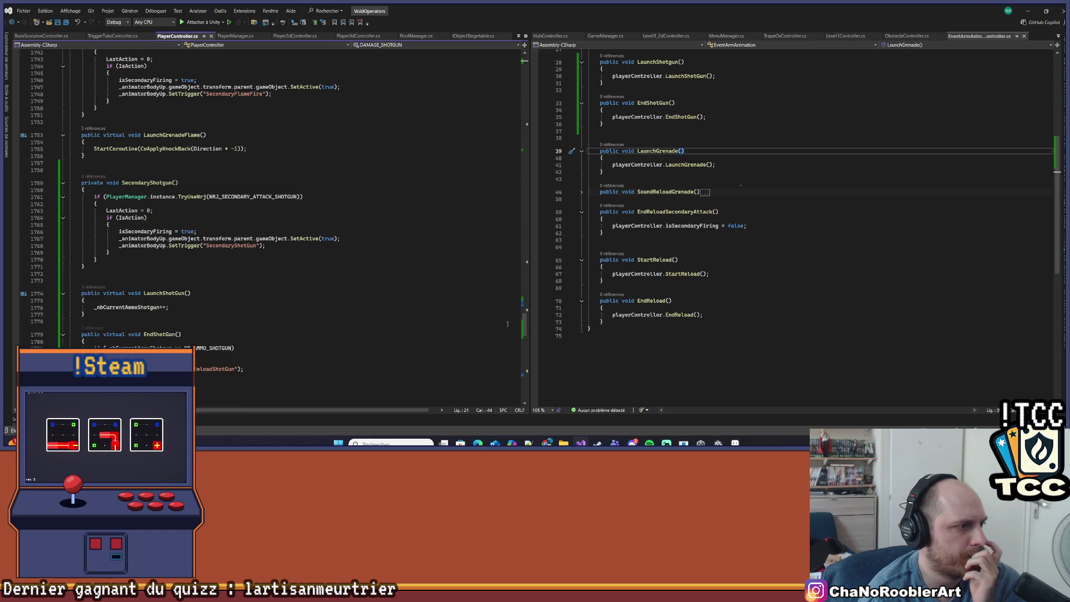
scroll(507, 323, down, 11)
click(250, 195)
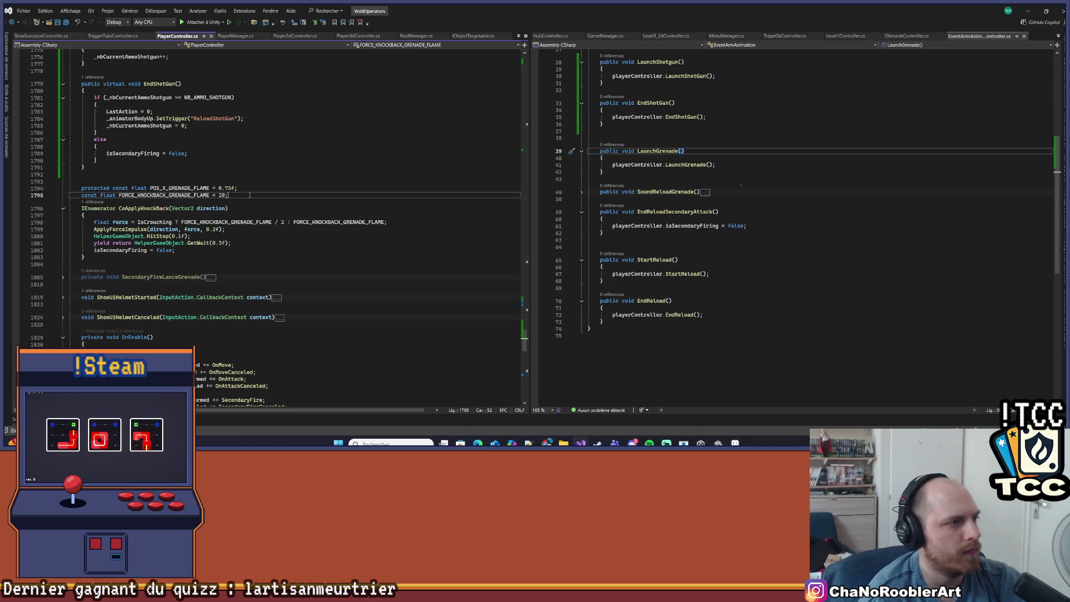
scroll(201, 228, down, 18)
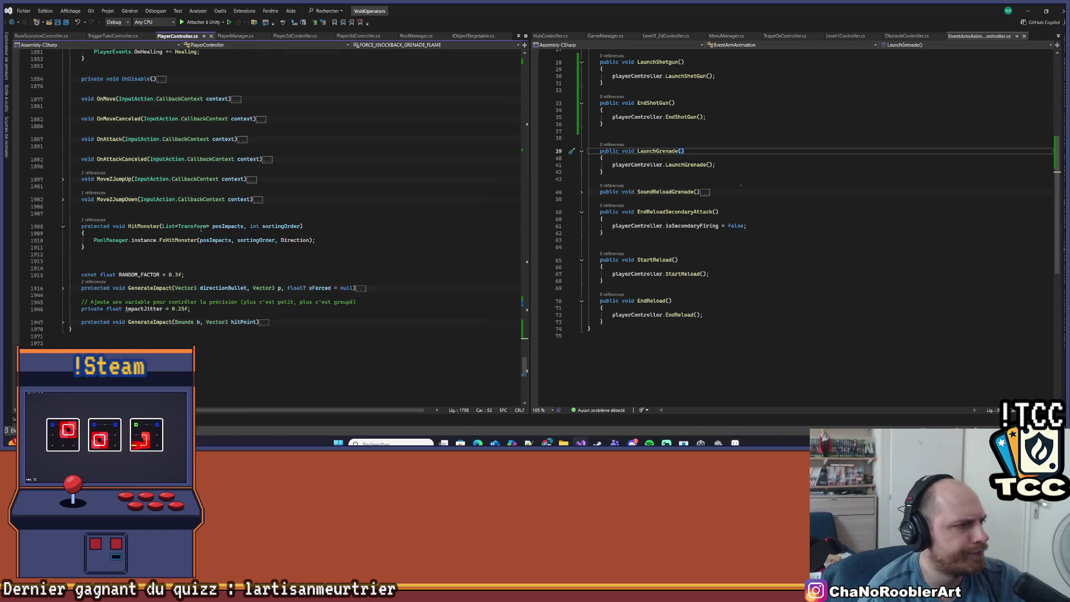
scroll(273, 252, up, 18)
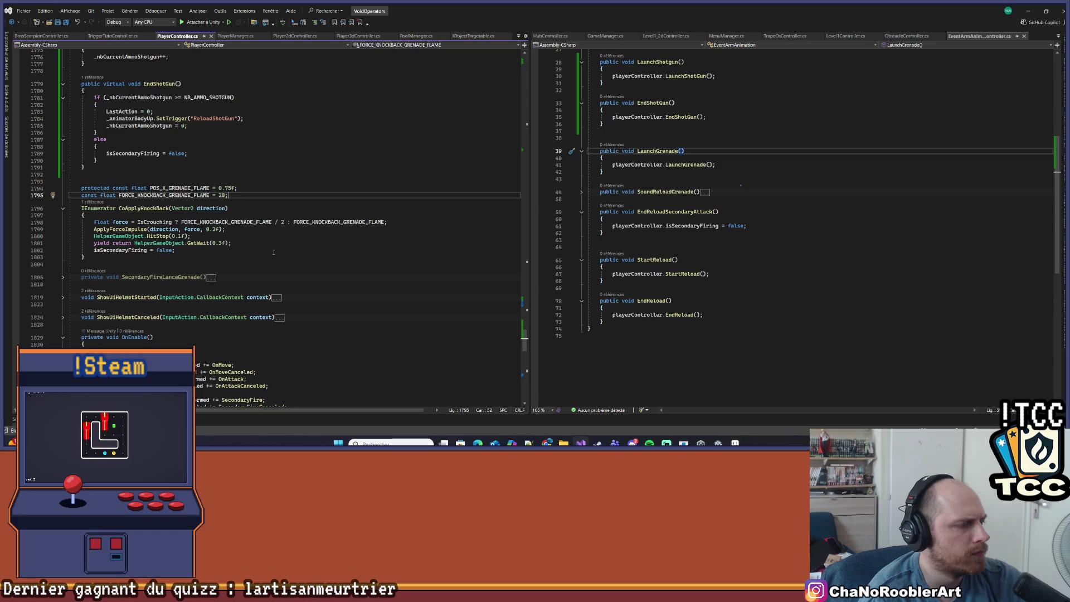
scroll(273, 249, up, 5)
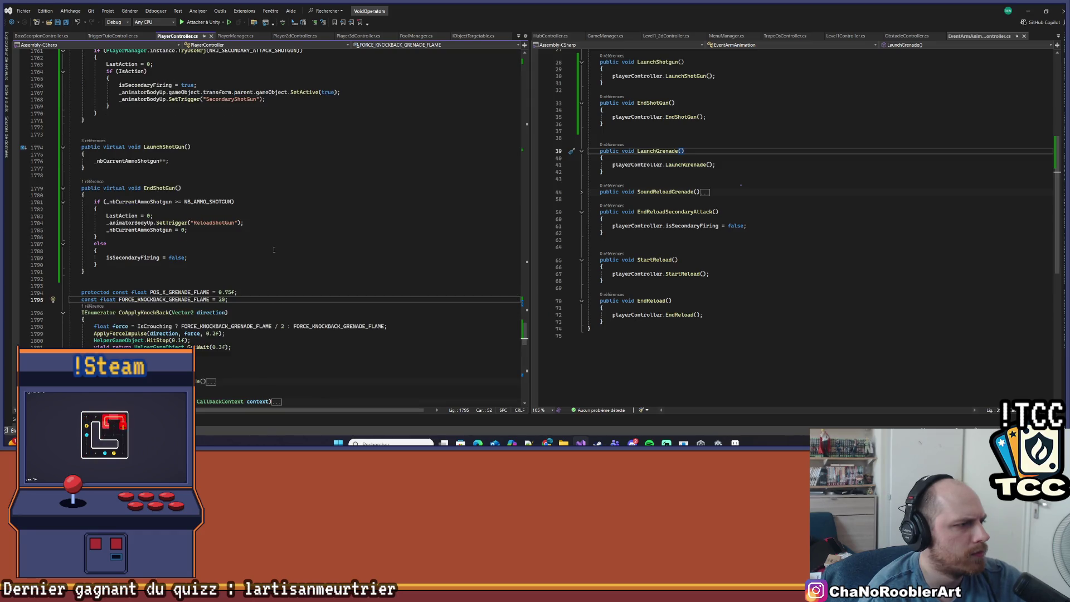
scroll(273, 249, up, 5)
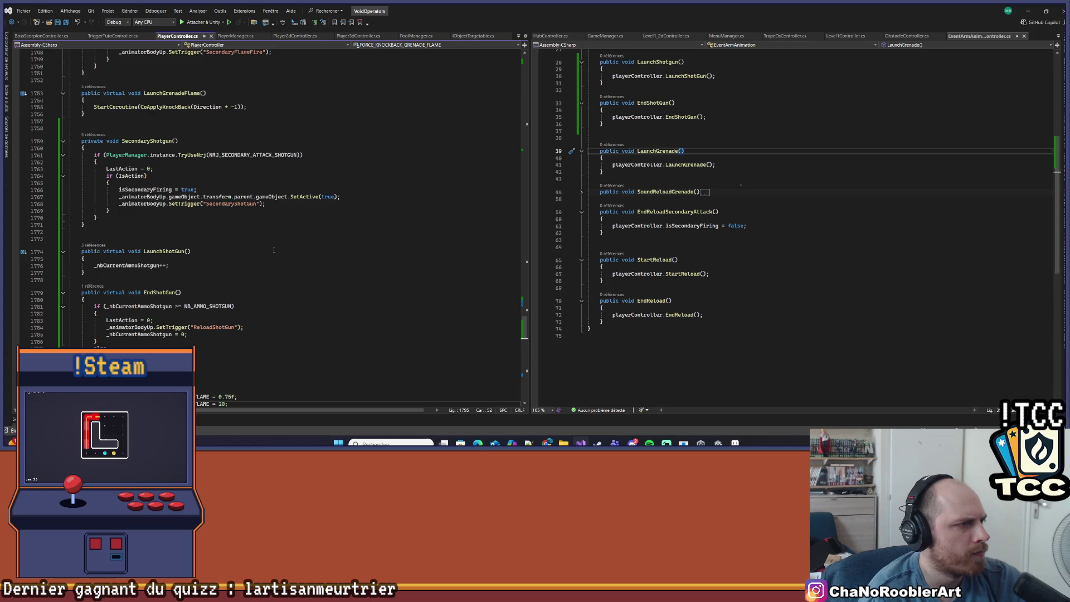
scroll(274, 249, up, 3)
scroll(273, 249, up, 20)
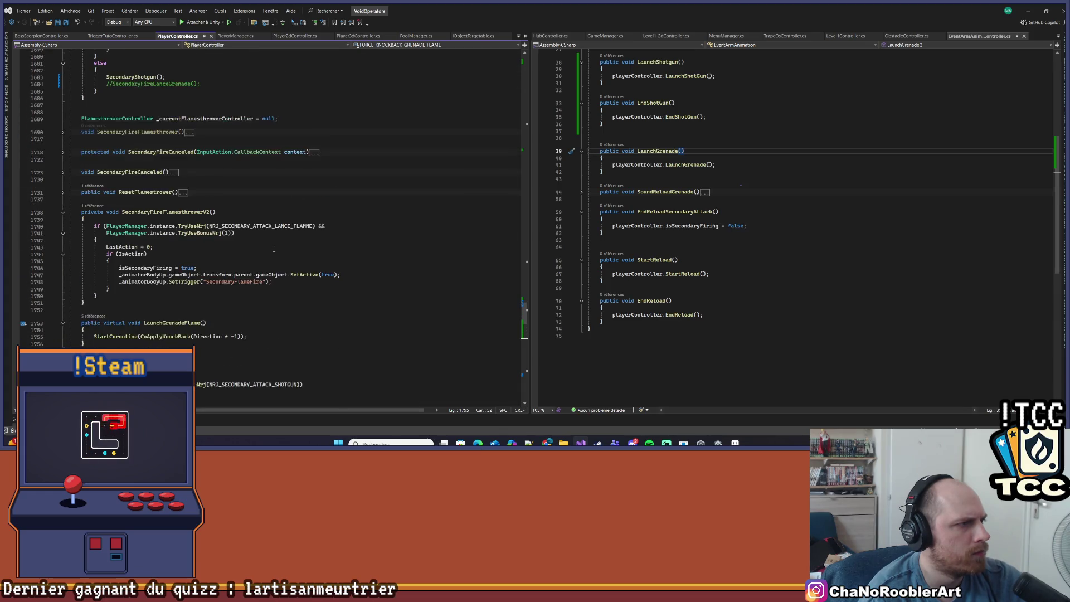
scroll(274, 246, up, 2)
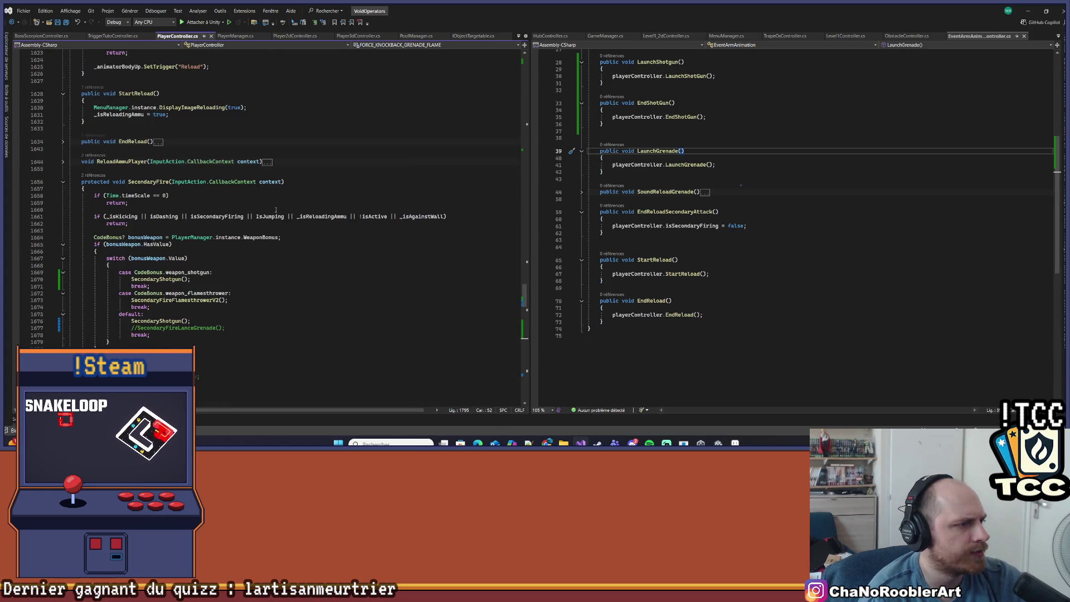
scroll(237, 260, up, 7)
scroll(237, 260, up, 7)
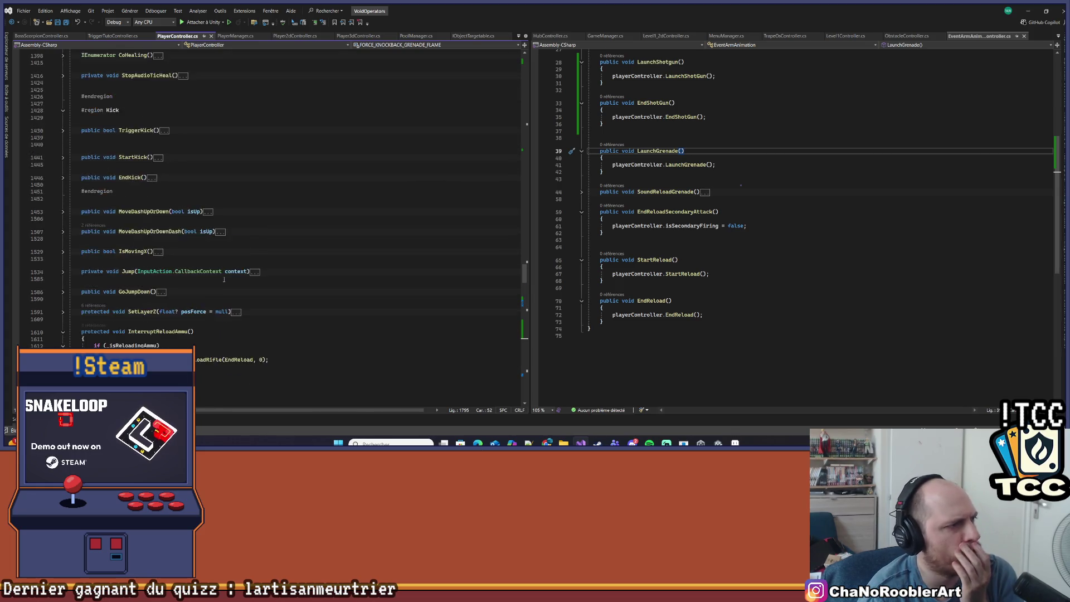
scroll(229, 312, down, 20)
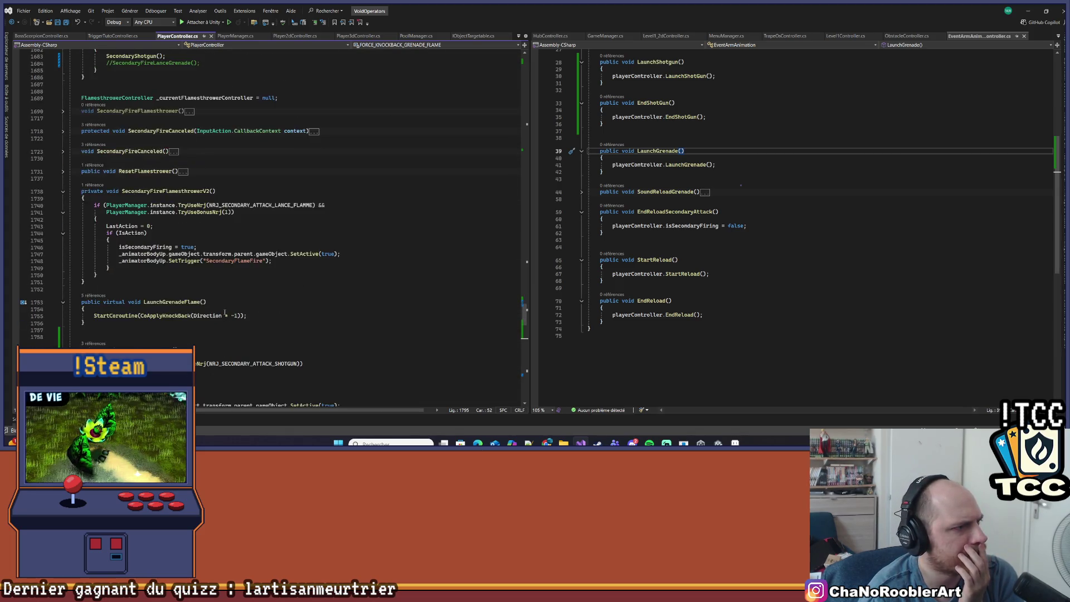
scroll(223, 302, up, 3)
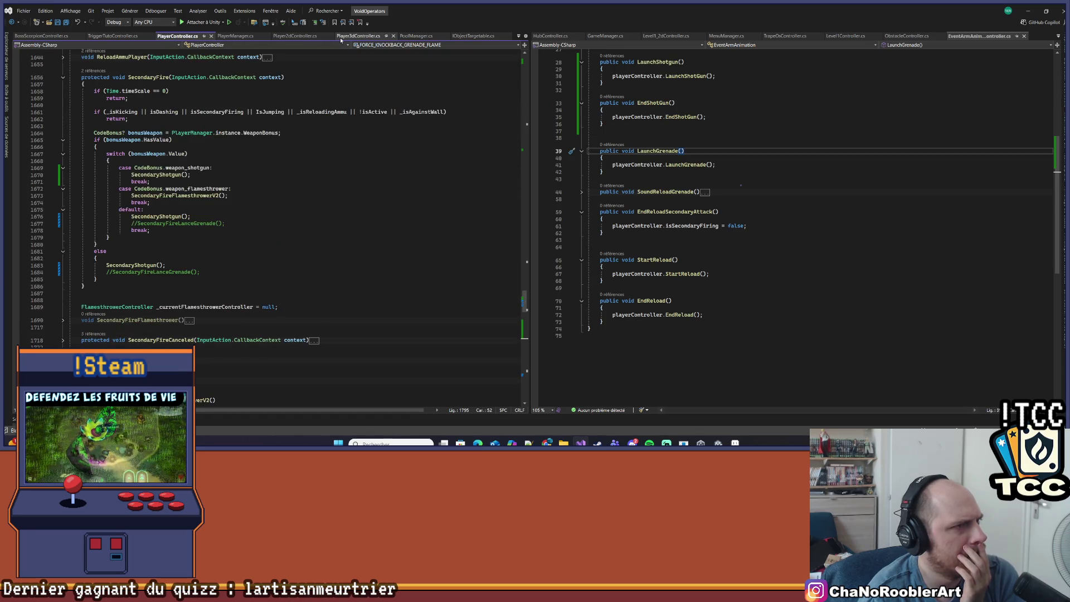
click(357, 36)
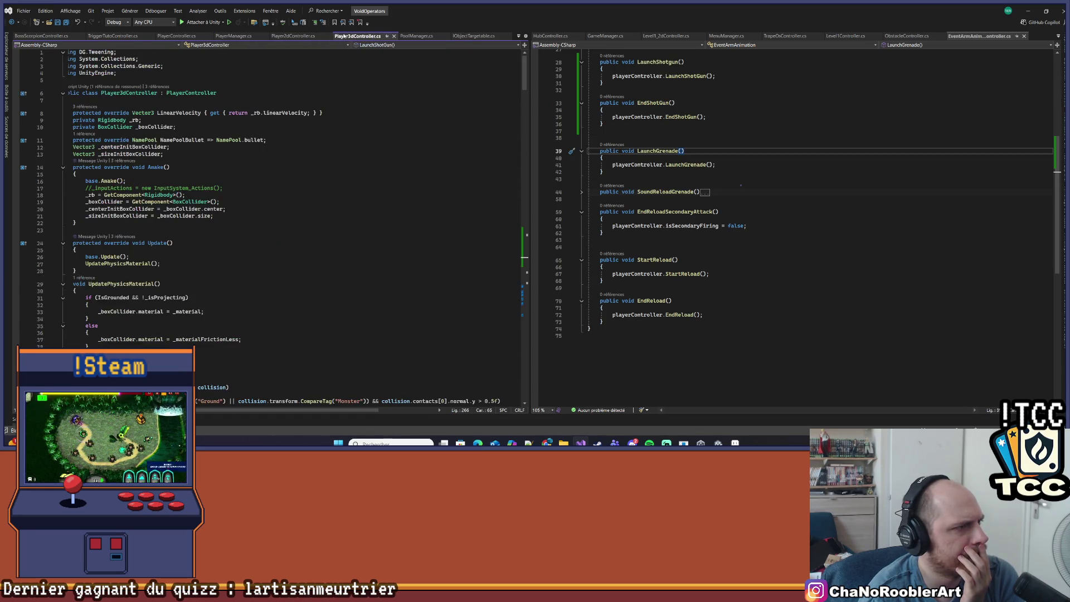
Step: Remove the pelletsCount and maxSpreadAngle constant lines above LaunchShotGun in Player3dController
scroll(519, 226, down, 20)
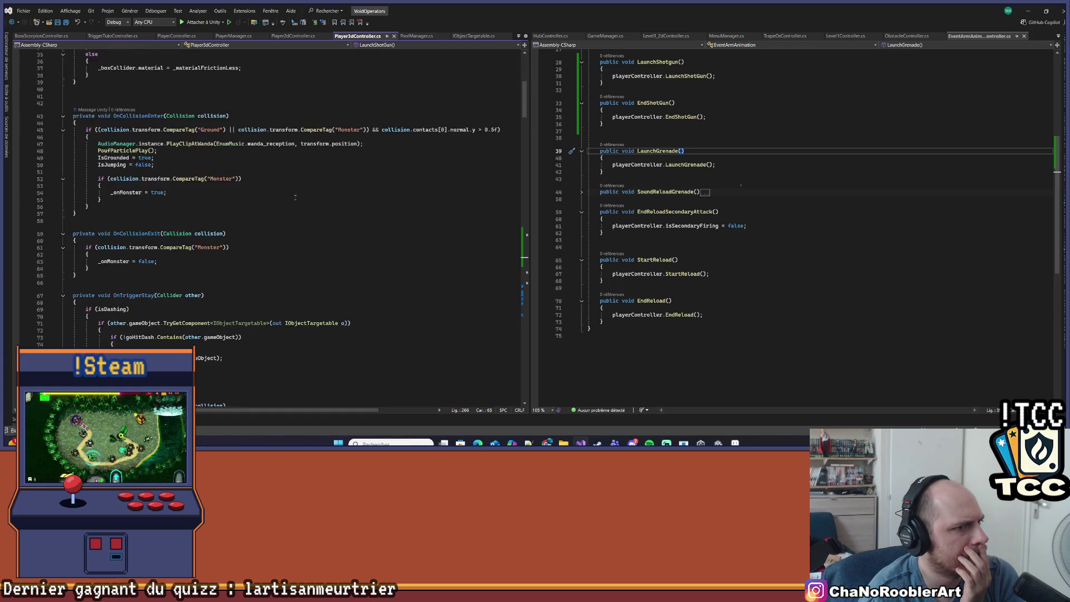
scroll(164, 219, down, 6)
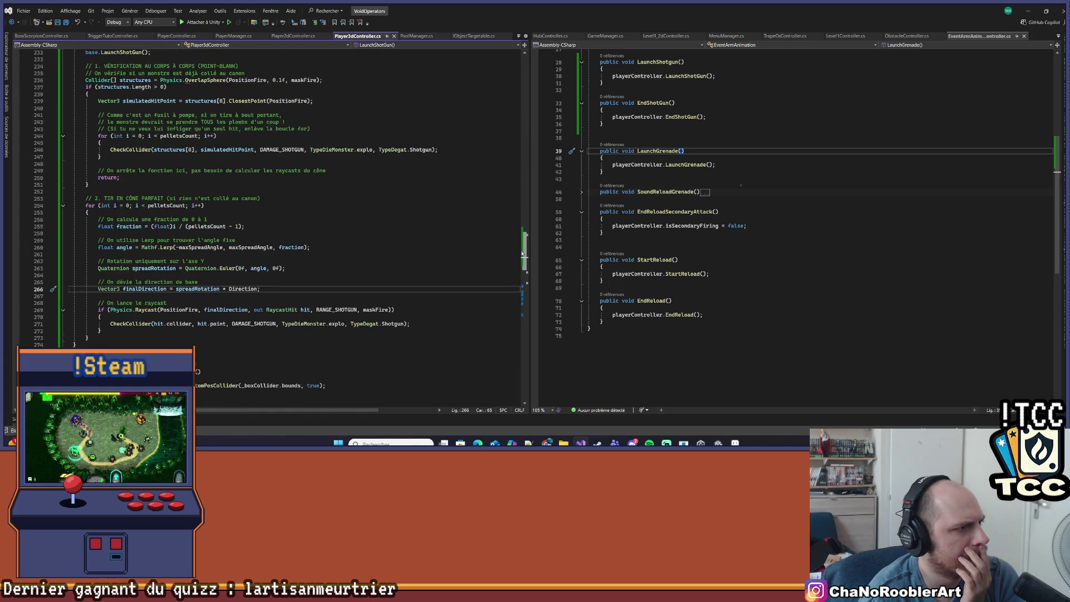
scroll(163, 219, up, 2)
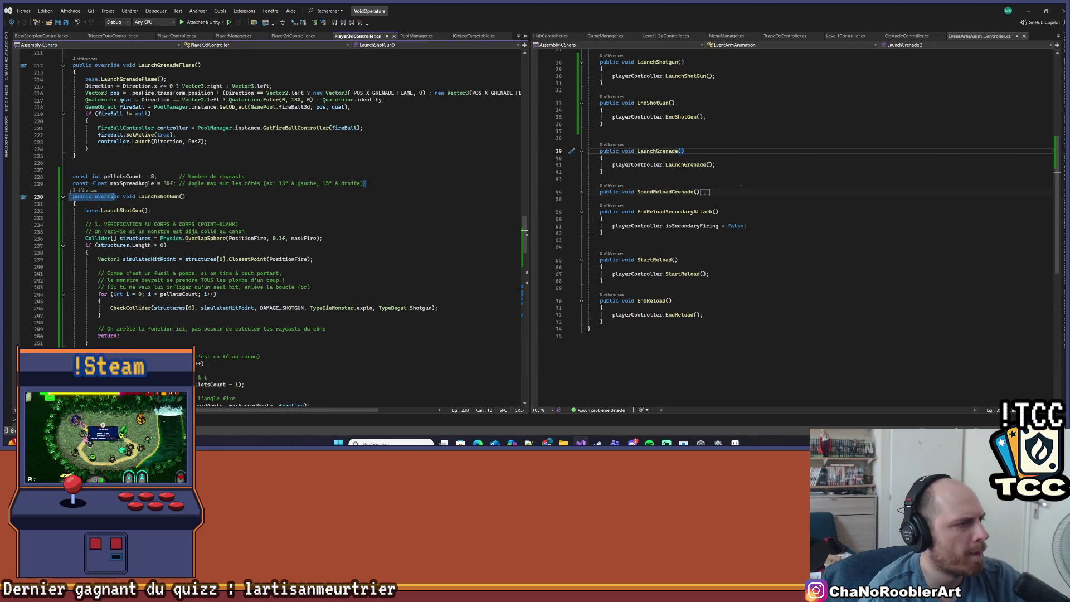
drag(368, 183, 70, 169)
key(Delete)
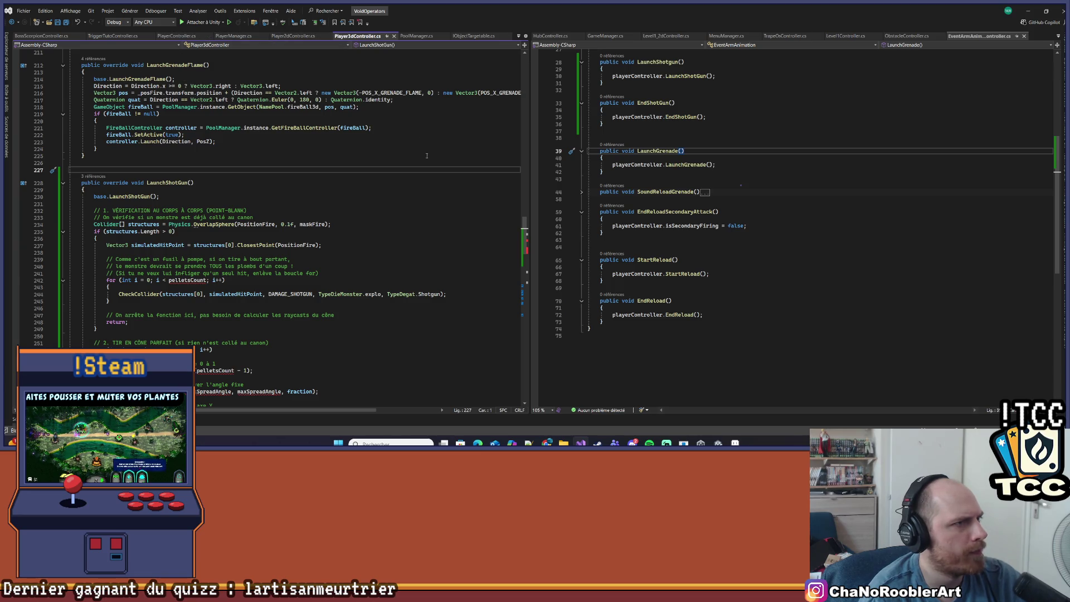
Step: Go to the PlayerController class definition and place the cursor after DAMAGE_SHOTGUN
scroll(294, 101, up, 20)
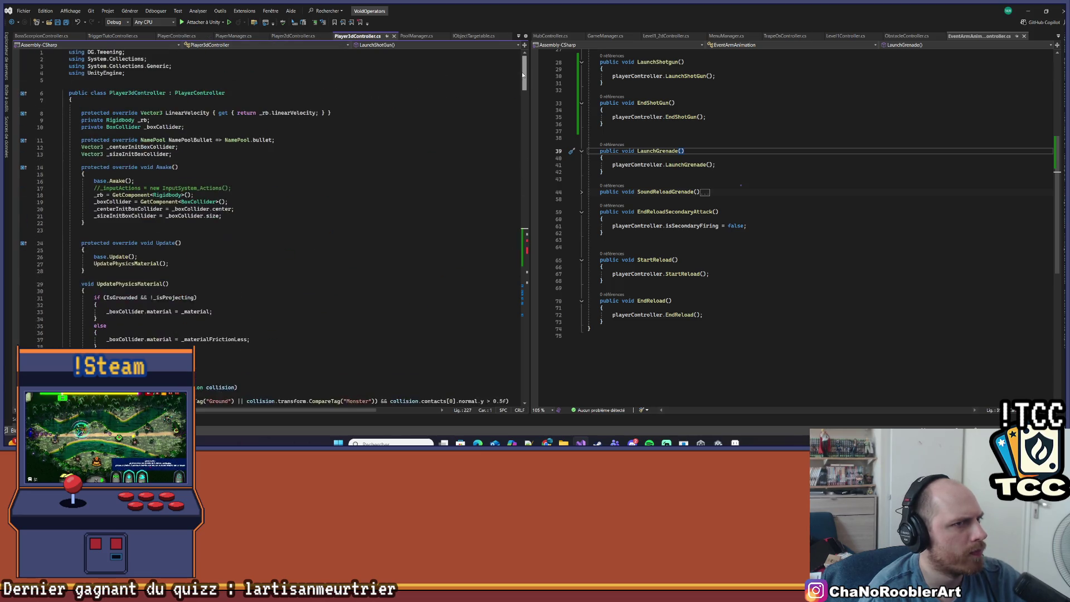
right_click(217, 91)
click(248, 146)
click(273, 129)
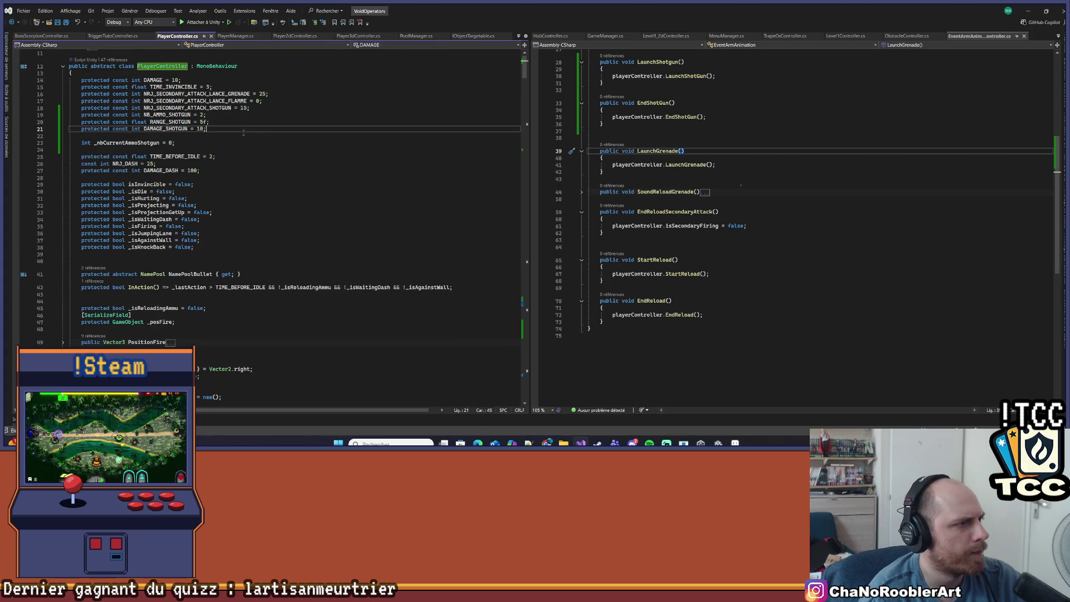
Step: Insert the two shotgun constants below DAMAGE_SHOTGUN and check pelletsCount's use in Player3dController
key(Return)
key(Tab)
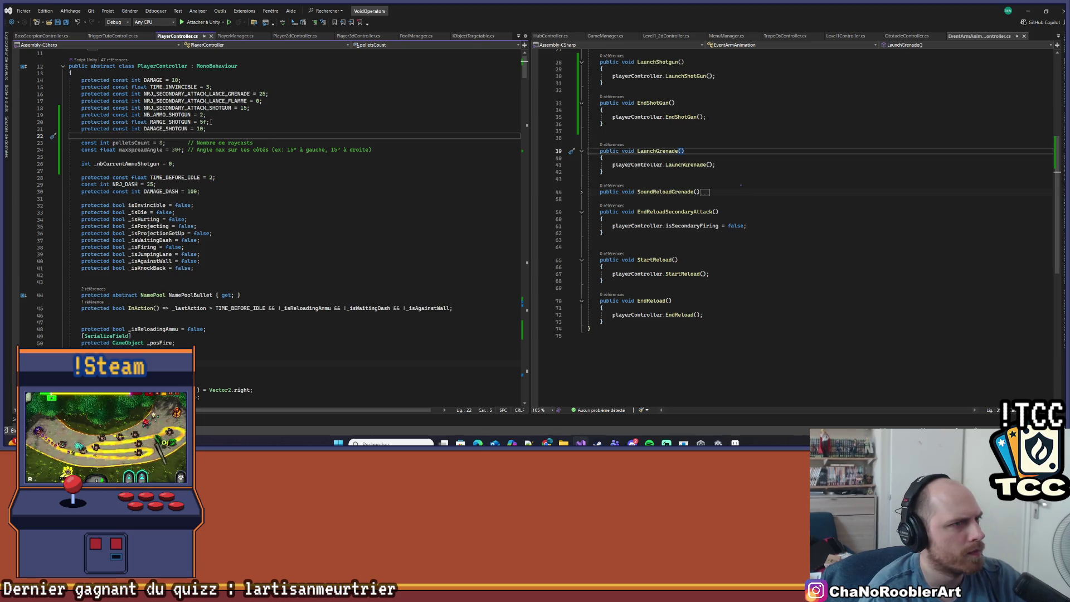
key(ctrl+minus)
scroll(582, 168, down, 5)
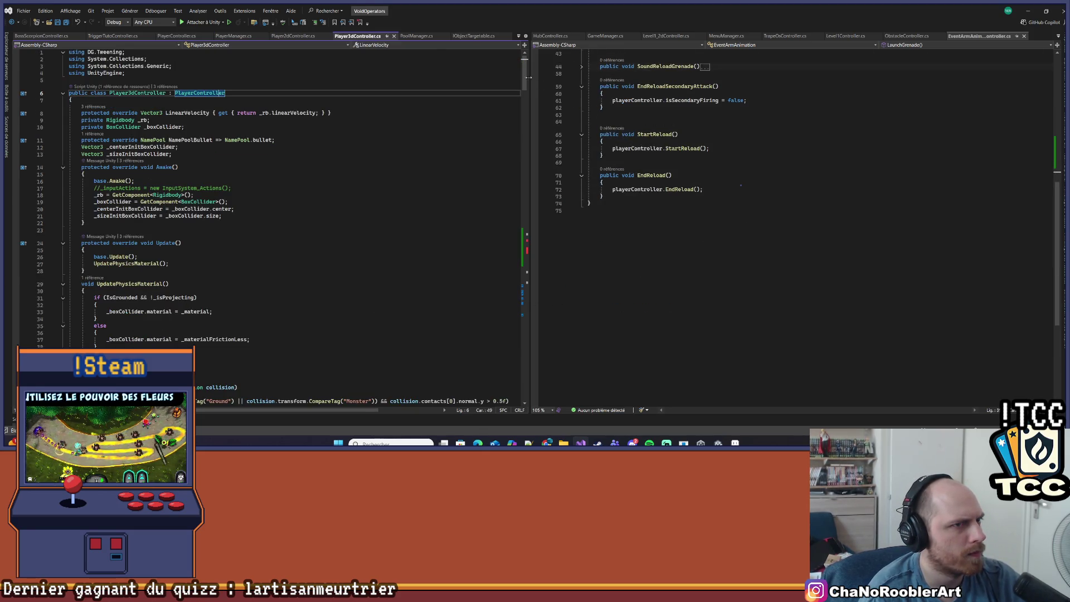
scroll(290, 223, down, 20)
click(356, 226)
scroll(356, 224, down, 2)
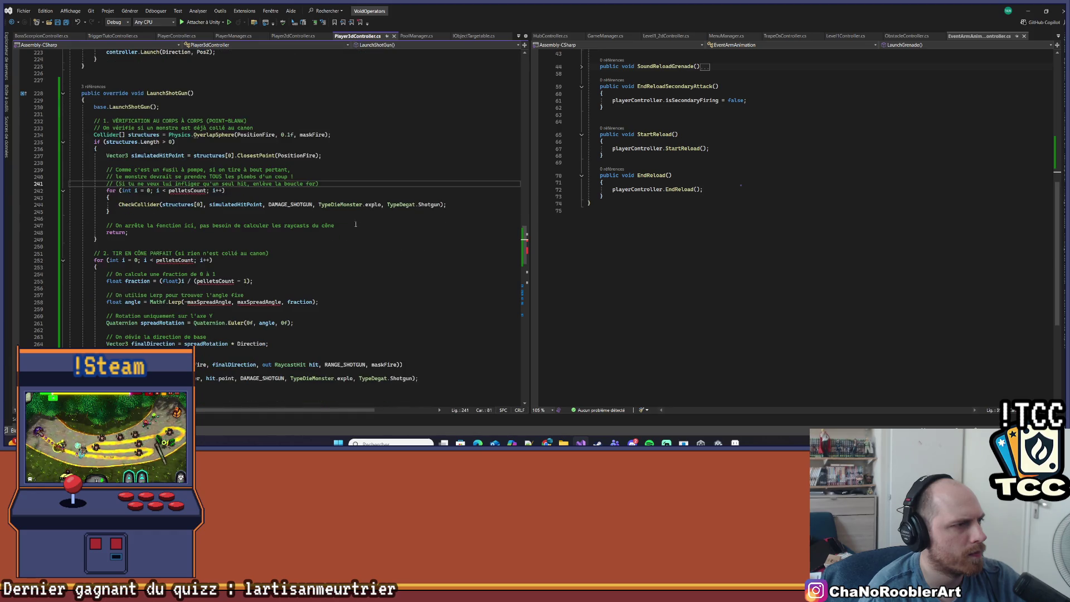
ctrl+click(184, 190)
Step: Prefix pelletsCount and maxSpreadAngle with 'protected' and save PlayerController.cs
click(77, 146)
text(protect)
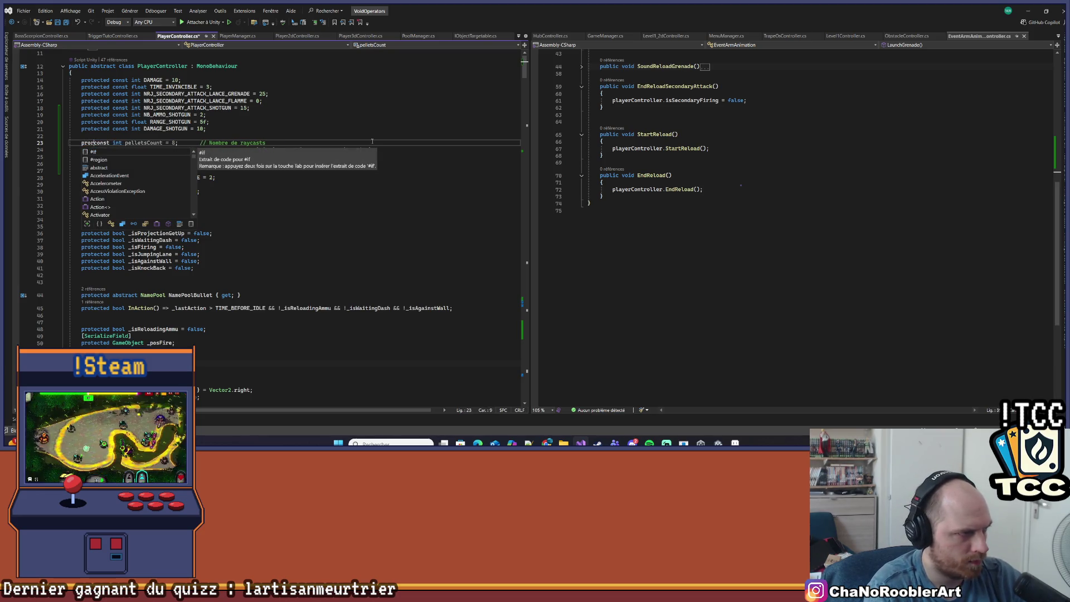
text(ed)
key(Down)
key(Home)
text(protecte)
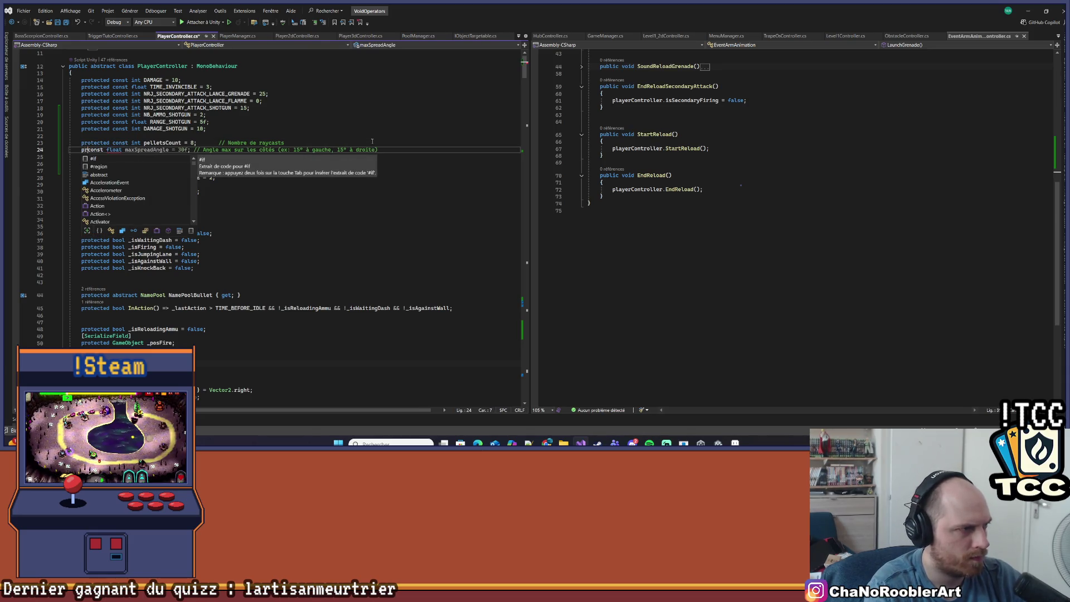
text(d)
key(ctrl+s)
Step: Compare the simulatedHitPoint line in Player3dController with the pelletsCount declaration
key(ctrl+Tab)
click(435, 155)
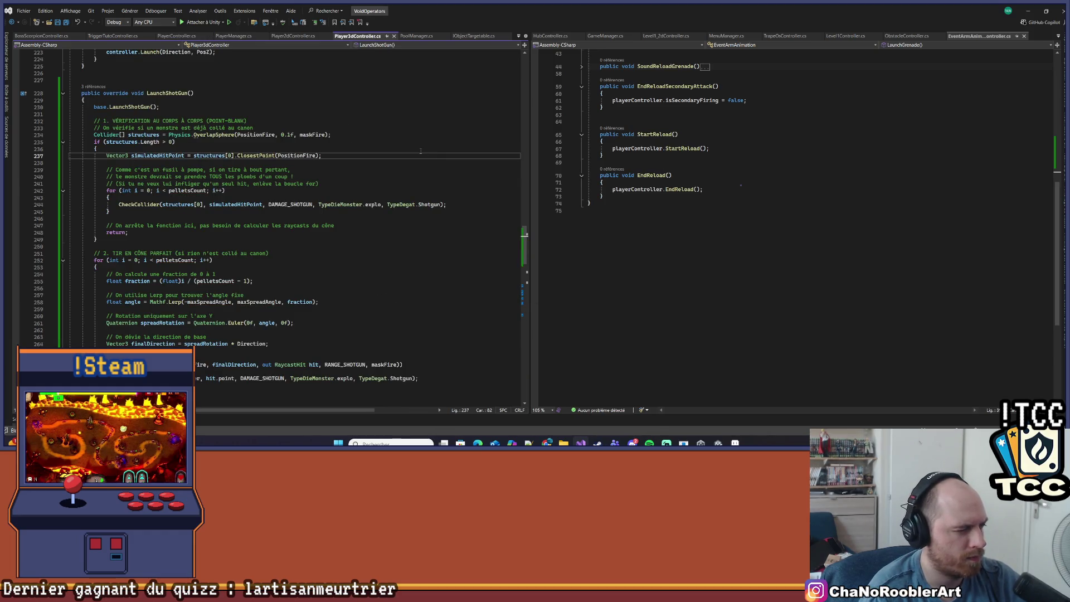
key(ctrl+Tab)
key(Up)
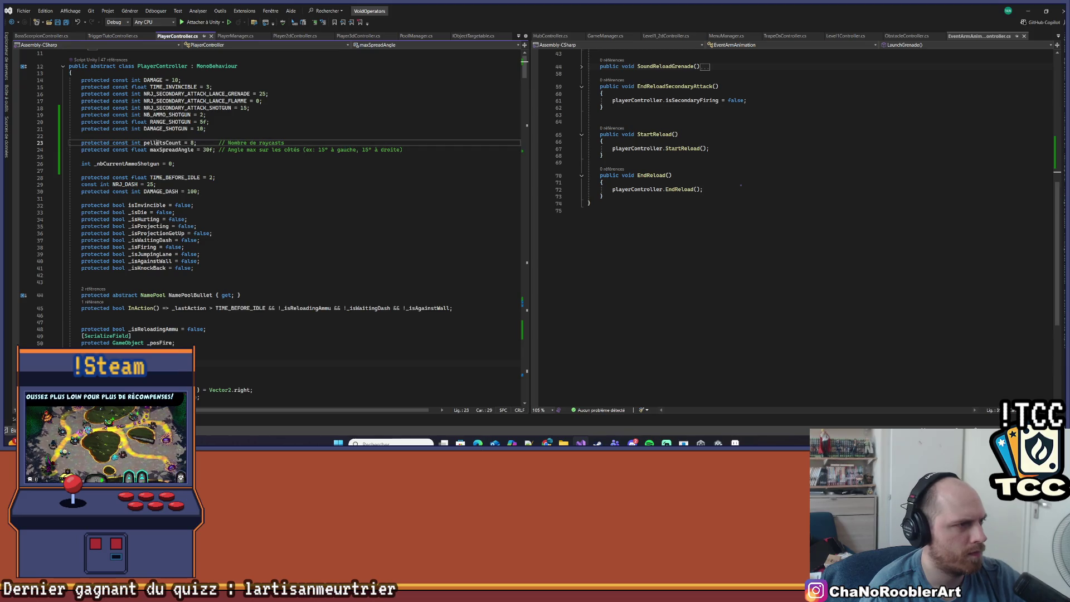
Step: Rename pelletsCount to PELLETS_COUNT throughout the project
key(ctrl+r)
key(ctrl+r)
text(PELLET)
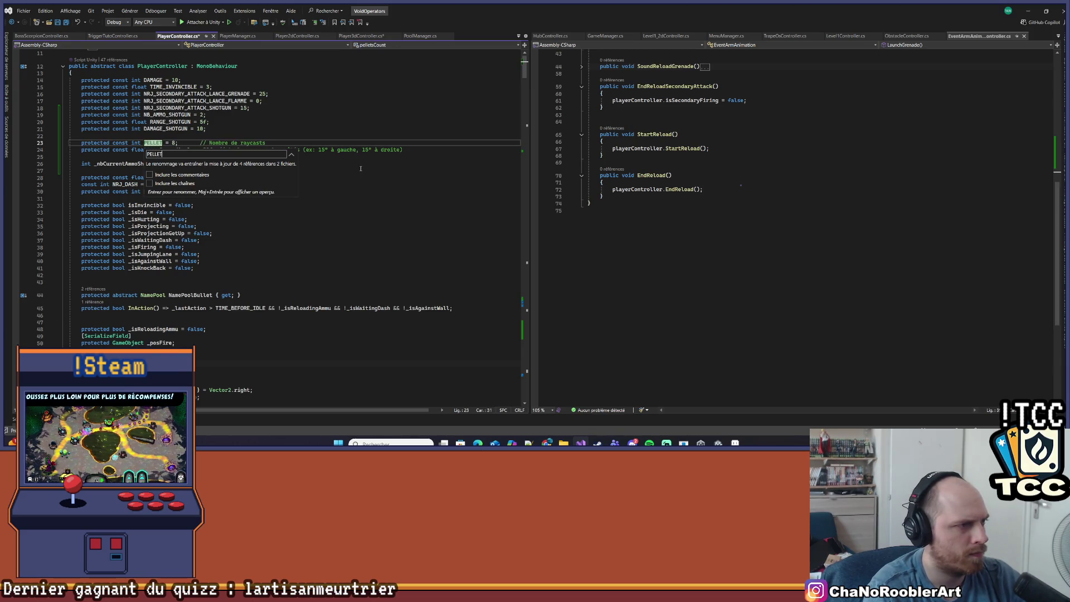
text(S_COUNT)
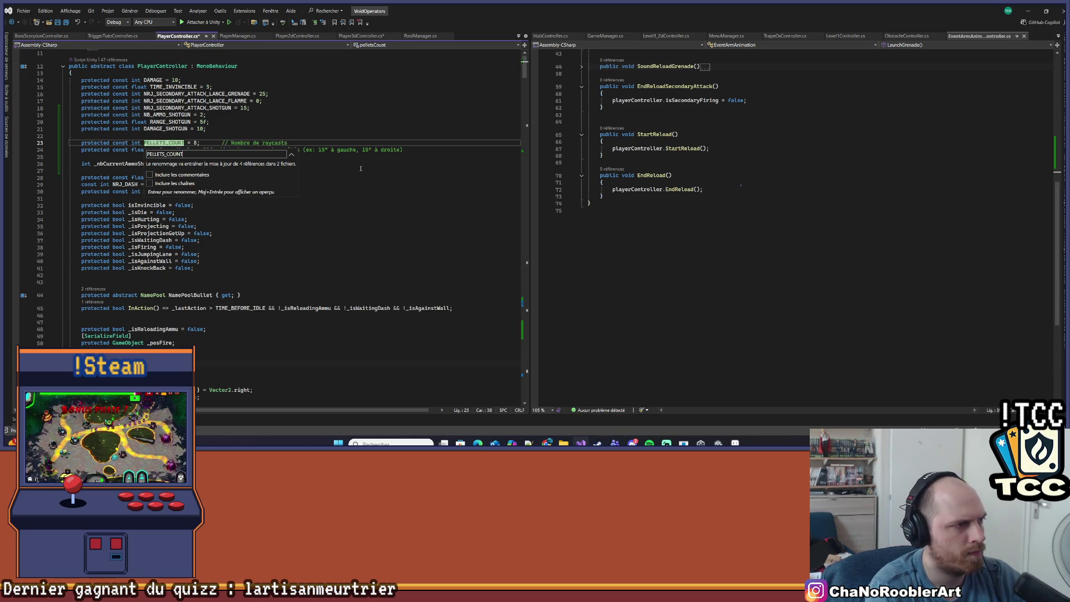
key(Return)
Step: Rename maxSpreadAngle to MAX_SPREAD_ANGLE throughout the project
click(181, 150)
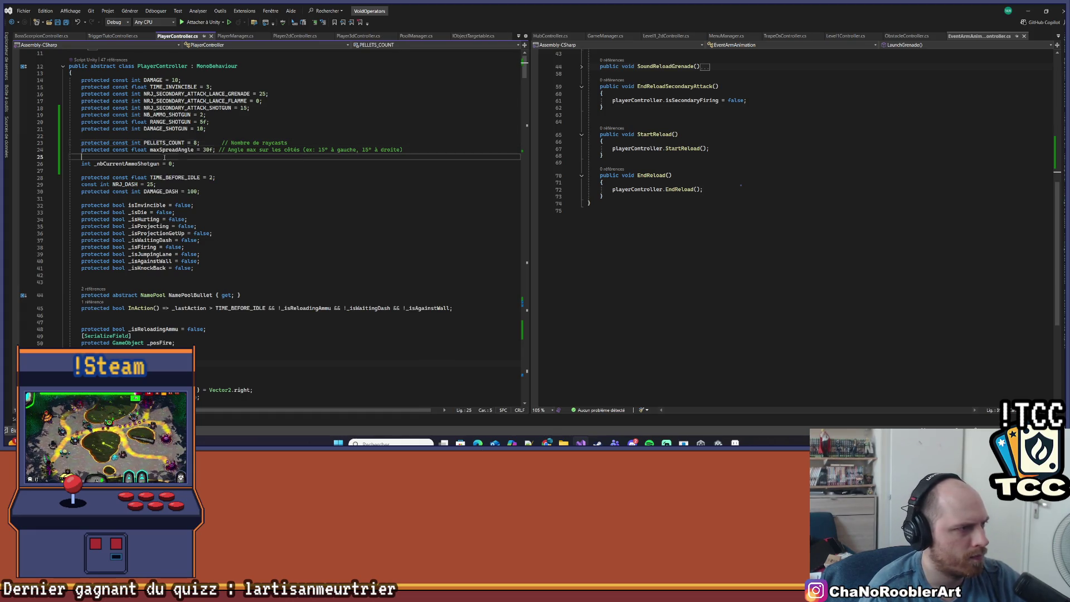
key(ctrl+r)
key(ctrl+r)
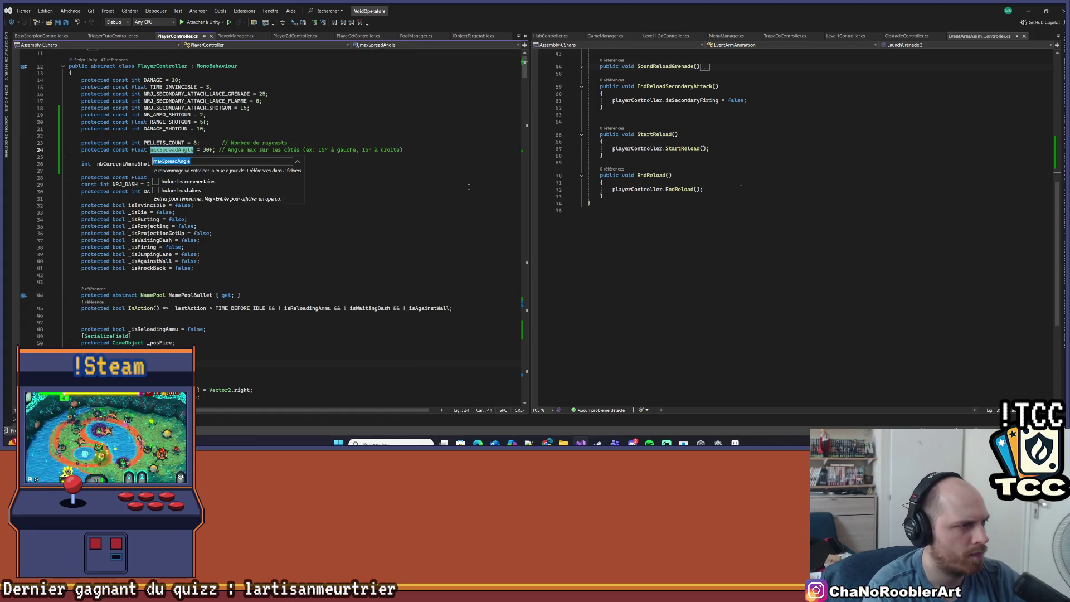
text(MAX_SPRE)
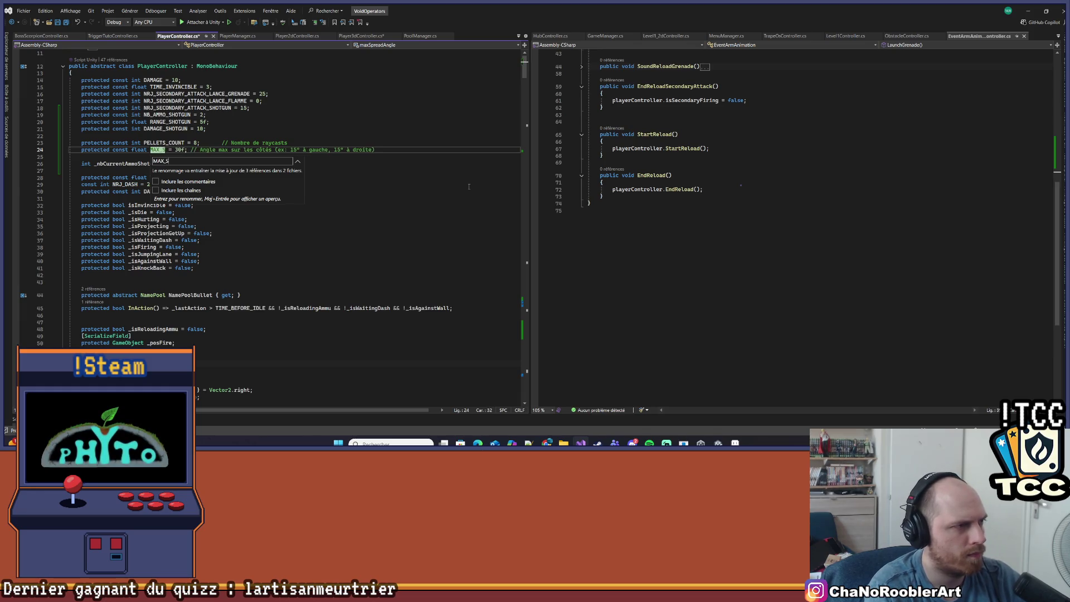
text(AD)
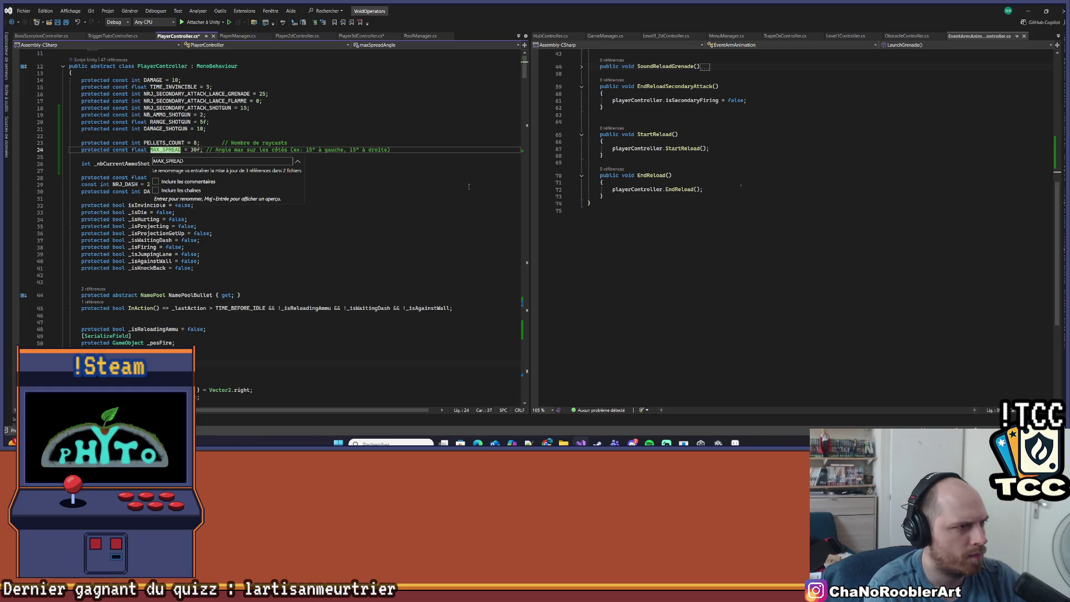
key(Return)
key(ctrl+minus)
key(ctrl+minus)
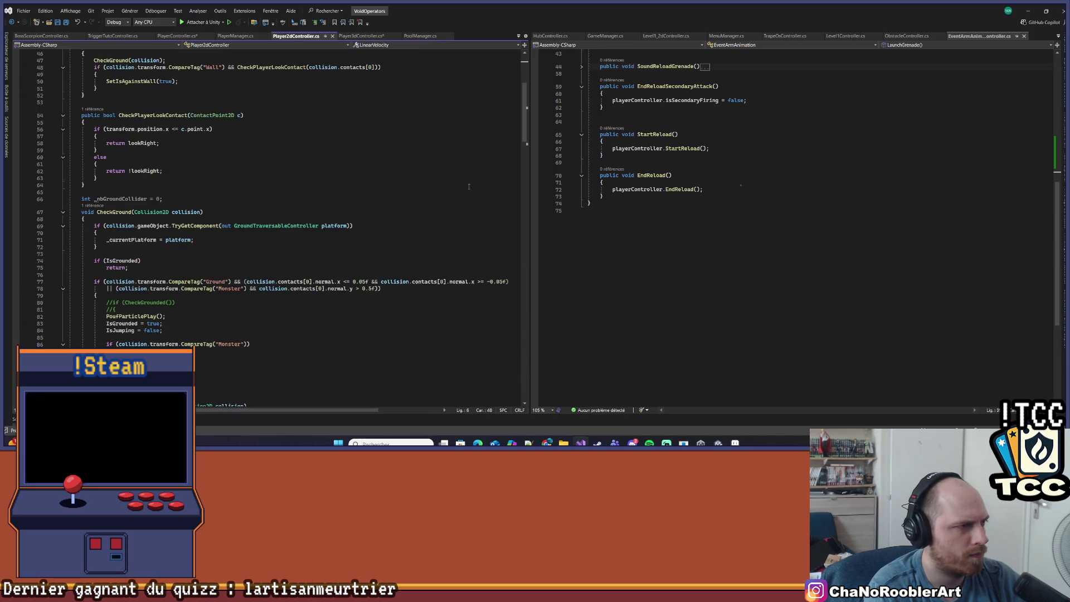
key(ctrl+minus)
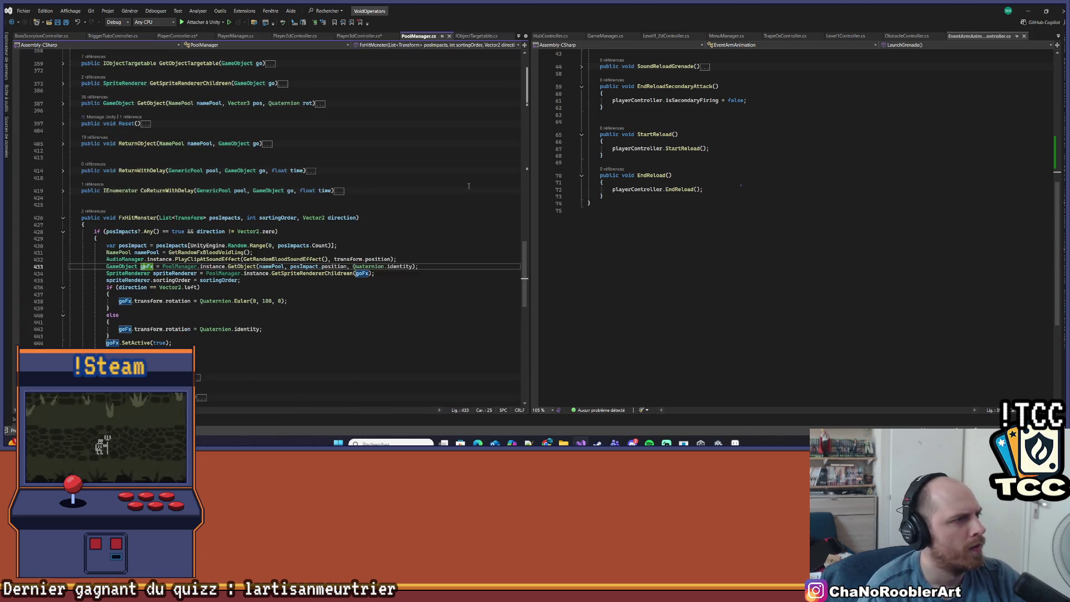
key(ctrl+minus)
key(ctrl+minus)
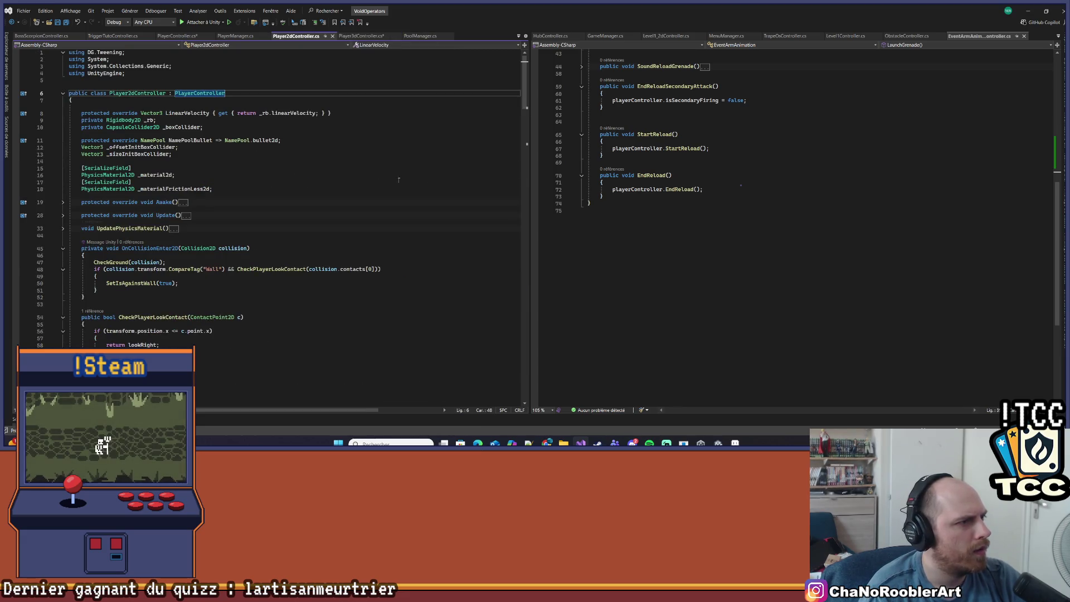
key(ctrl+minus)
key(ctrl+r)
key(ctrl+r)
key(End)
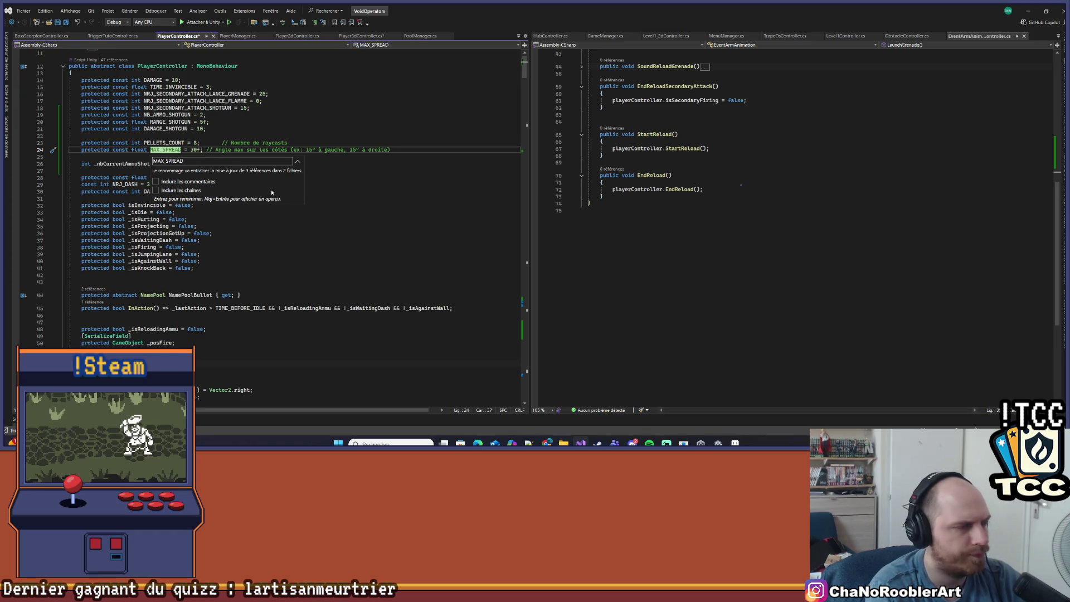
text(_)
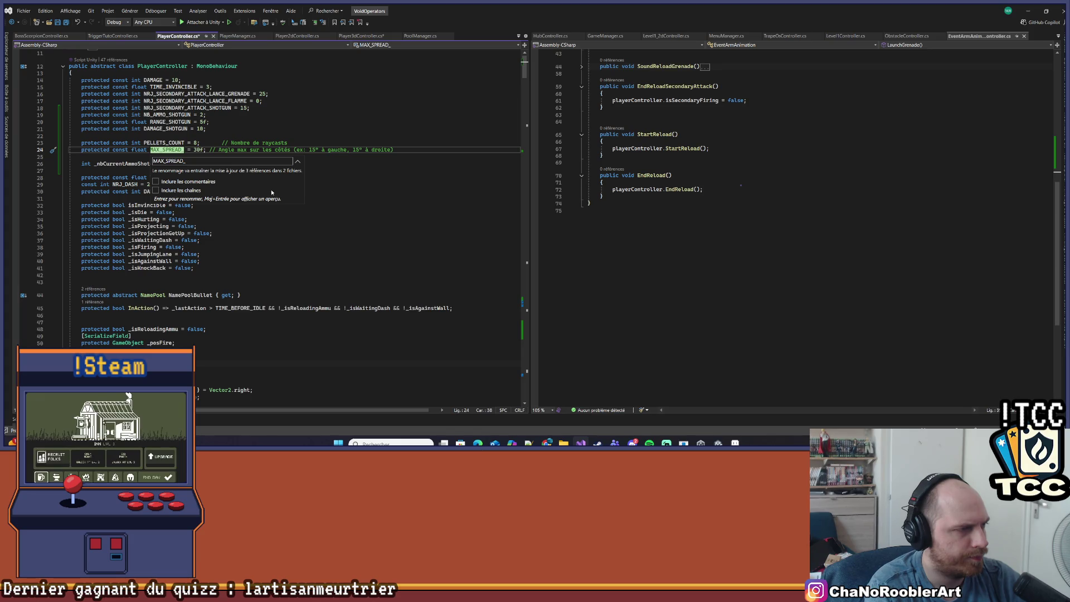
text(ANGLE)
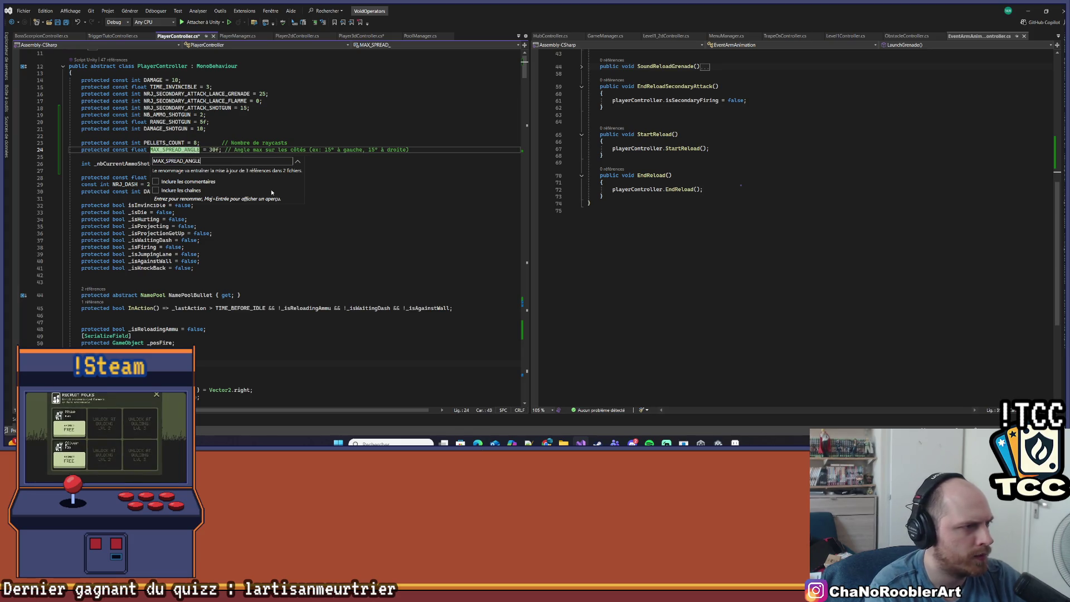
key(Return)
click(241, 143)
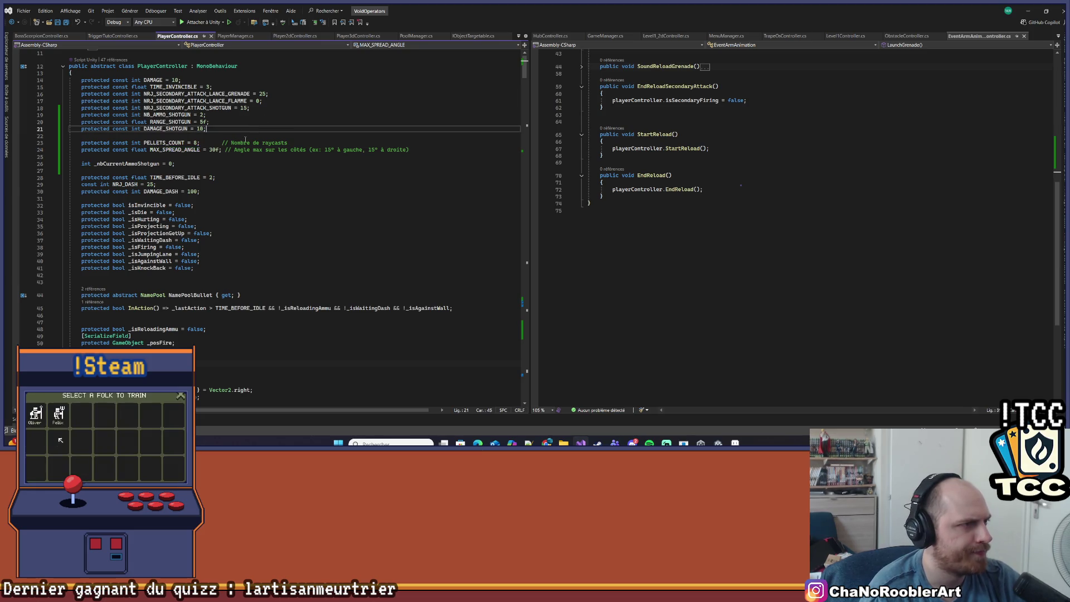
Step: Remove the blank line above PELLETS_COUNT and change its value from 8 to 10
click(217, 129)
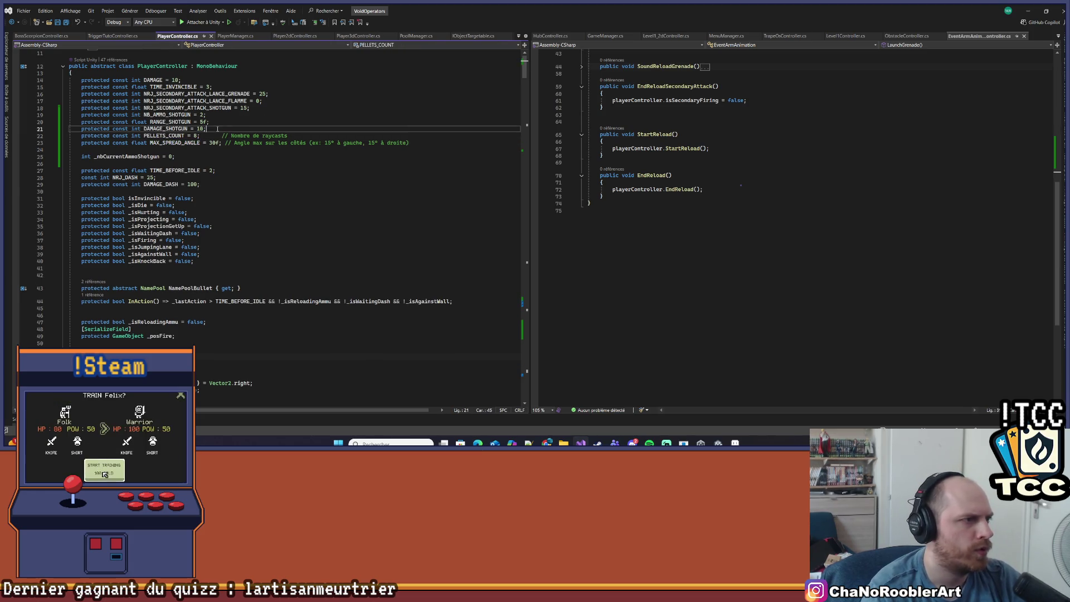
key(Delete)
key(Down)
key(Left)
key(Left)
key(BackSpace)
text(10)
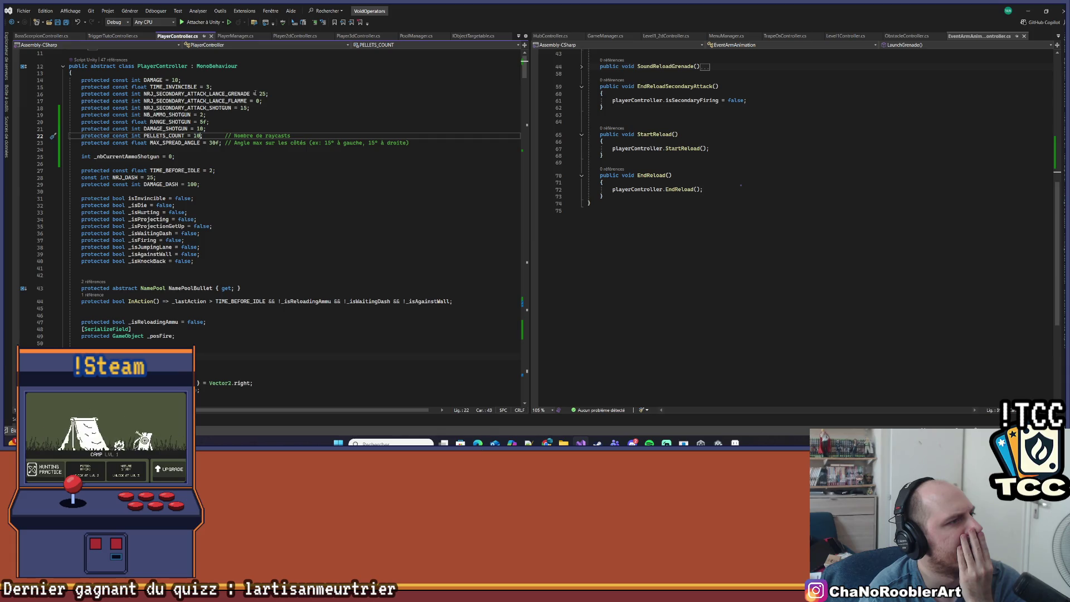
Step: Look over the shotgun and dash constants, then minimize Visual Studio to return to Unity
click(252, 108)
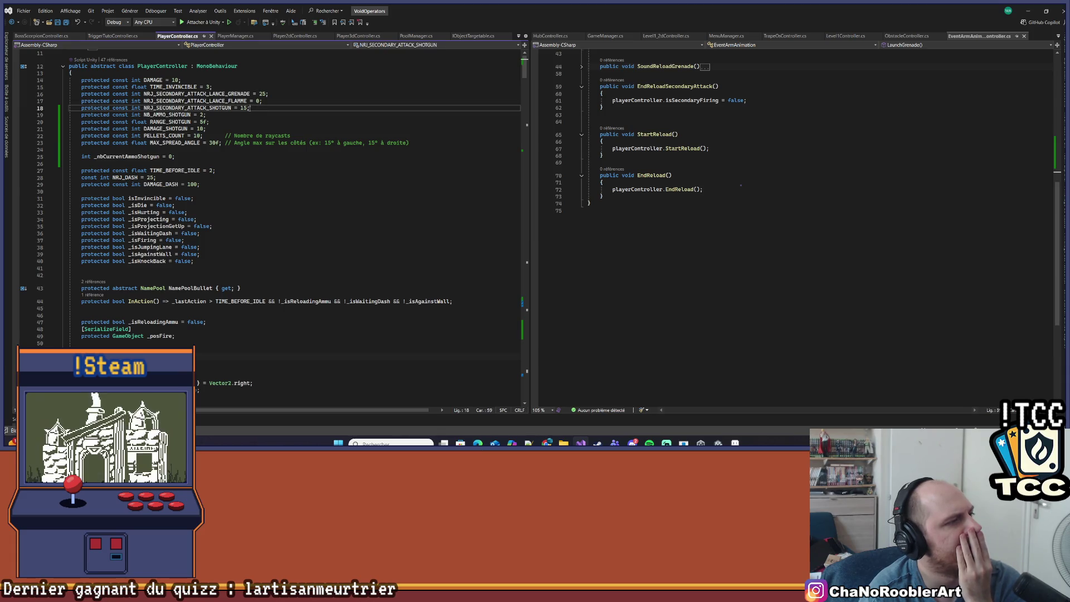
key(Down)
key(Down)
key(Down)
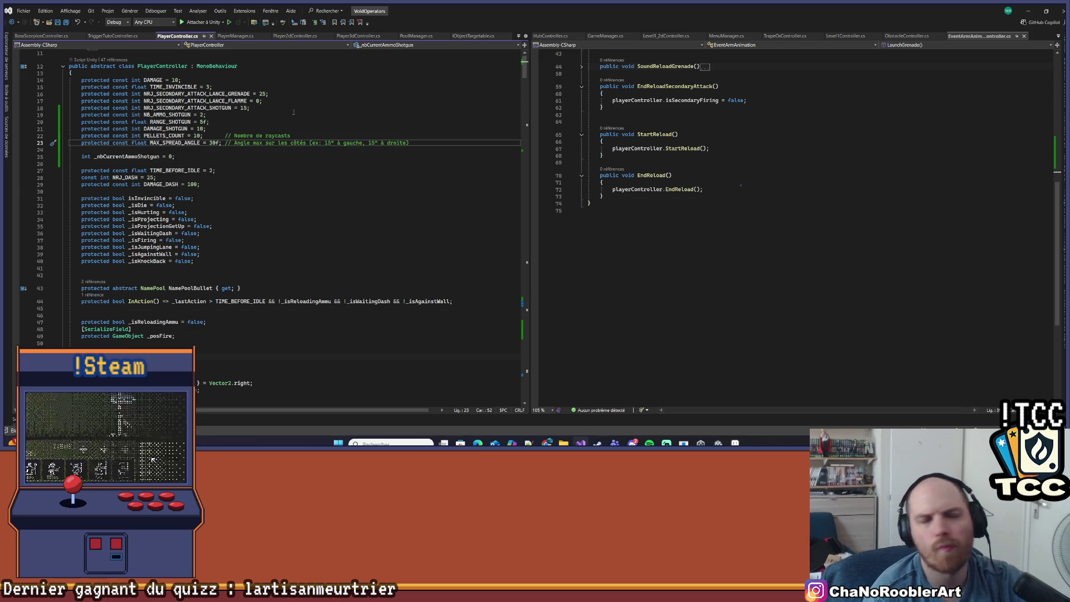
click(248, 180)
click(1028, 11)
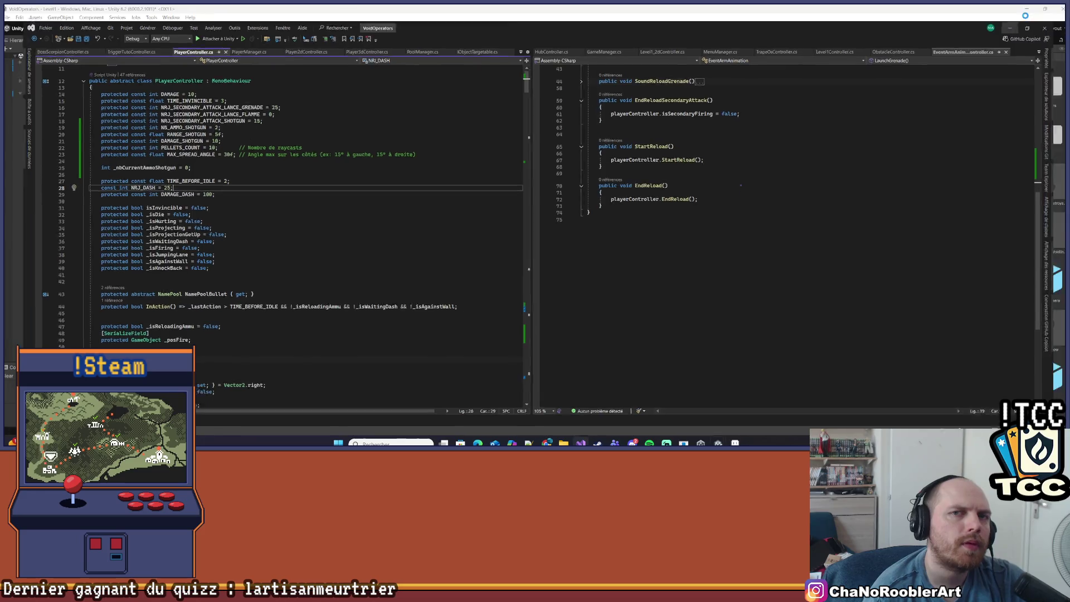
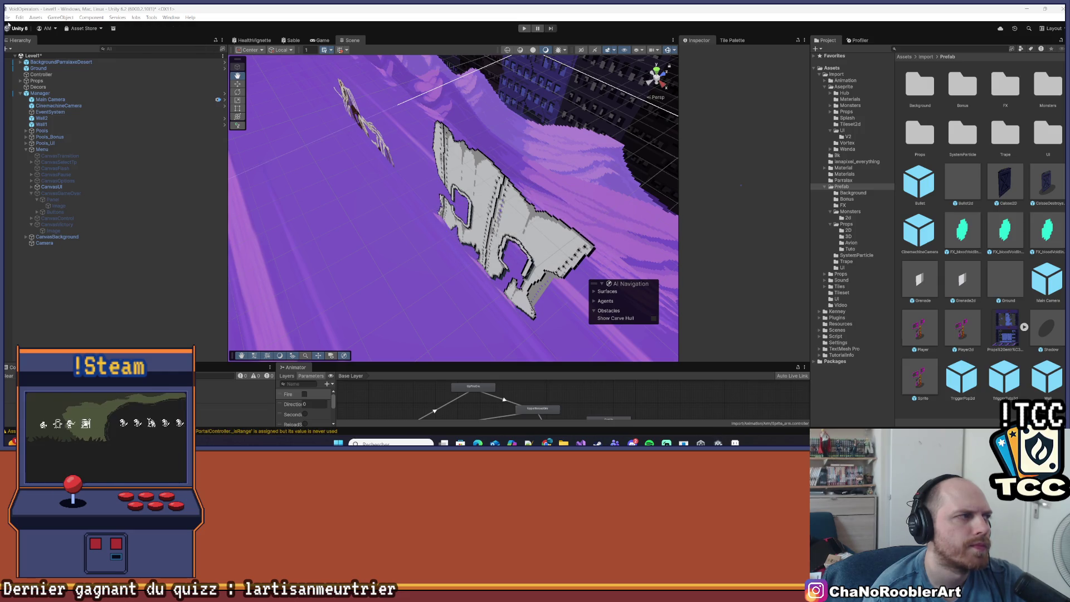
Step: Dismiss the File menu without saving and widen the Scene view panel
click(8, 18)
key(Escape)
click(62, 93)
click(565, 174)
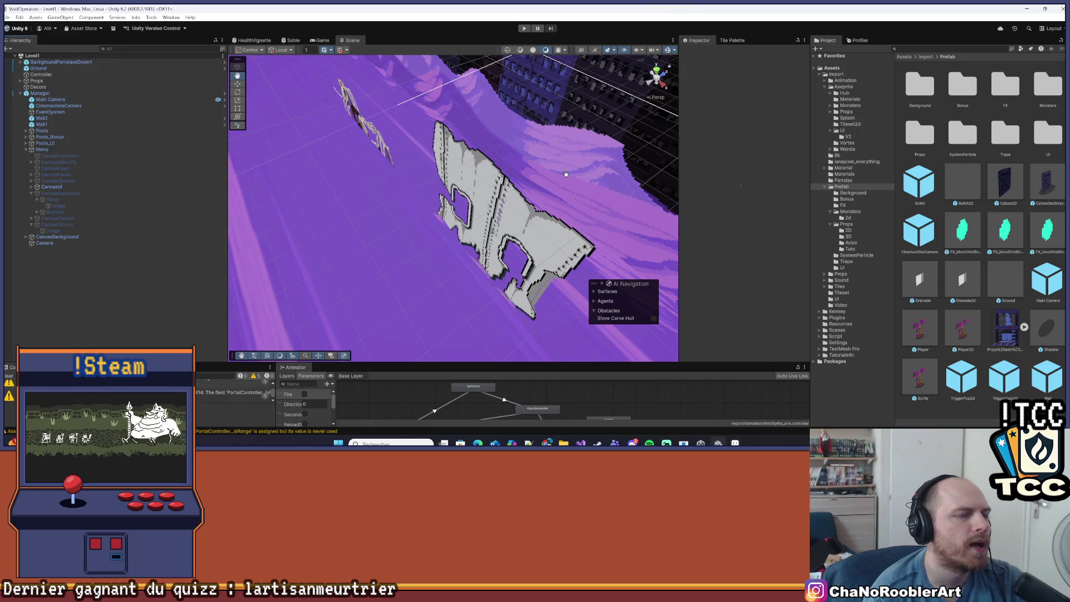
drag(679, 94, 751, 95)
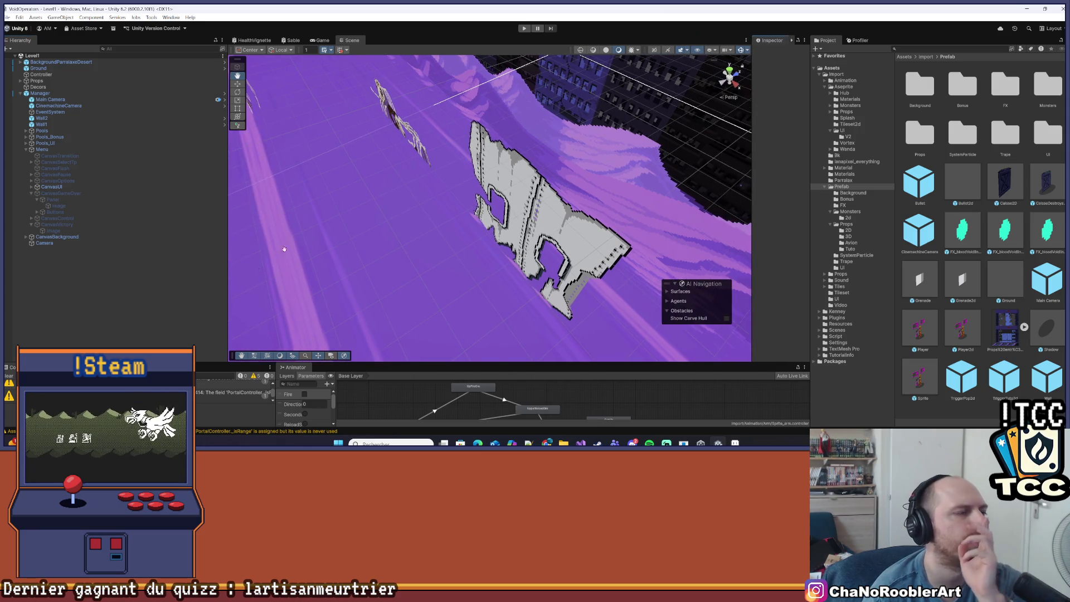
Step: Orbit the desert scene while inspecting the Manager object, then restore the Inspector width
click(31, 93)
mouse_move(290, 141)
mouse_down()
mouse_move(411, 183)
mouse_move(418, 167)
mouse_move(480, 204)
mouse_up()
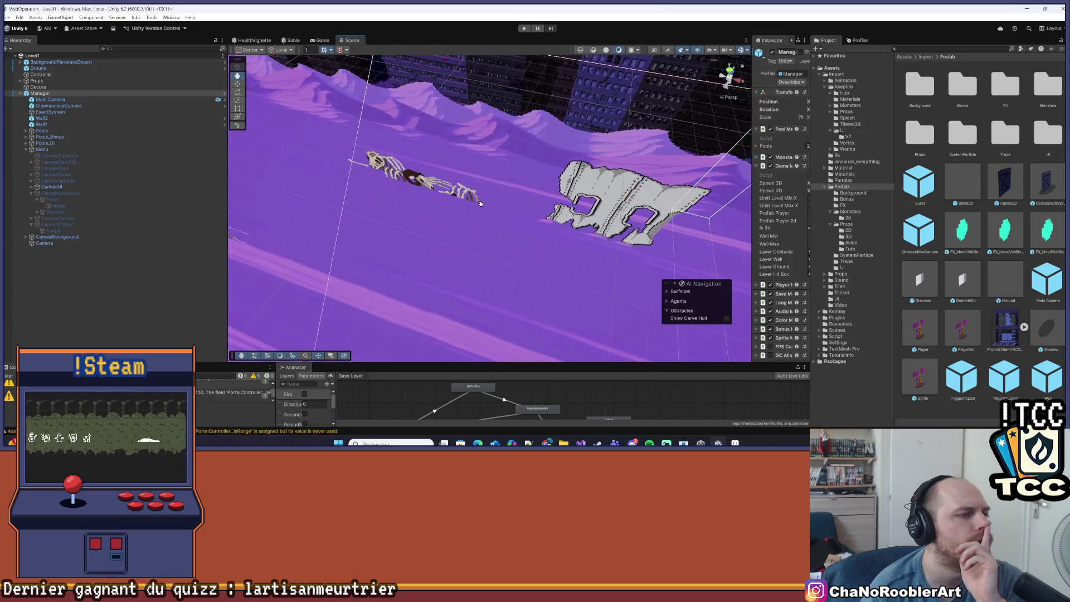
mouse_move(292, 214)
mouse_down()
mouse_move(448, 210)
mouse_move(401, 234)
mouse_up()
click(119, 318)
click(49, 95)
click(156, 268)
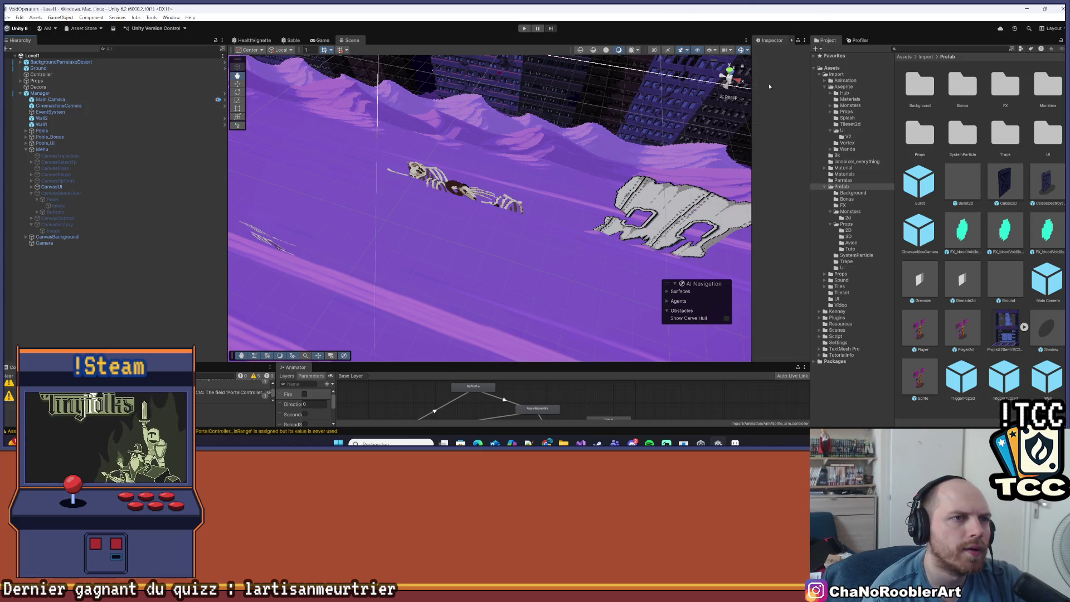
drag(752, 82, 698, 82)
Step: Playtest the desert level, advancing right and breaking the crate, then pause on the 3D scene
key(ctrl+p)
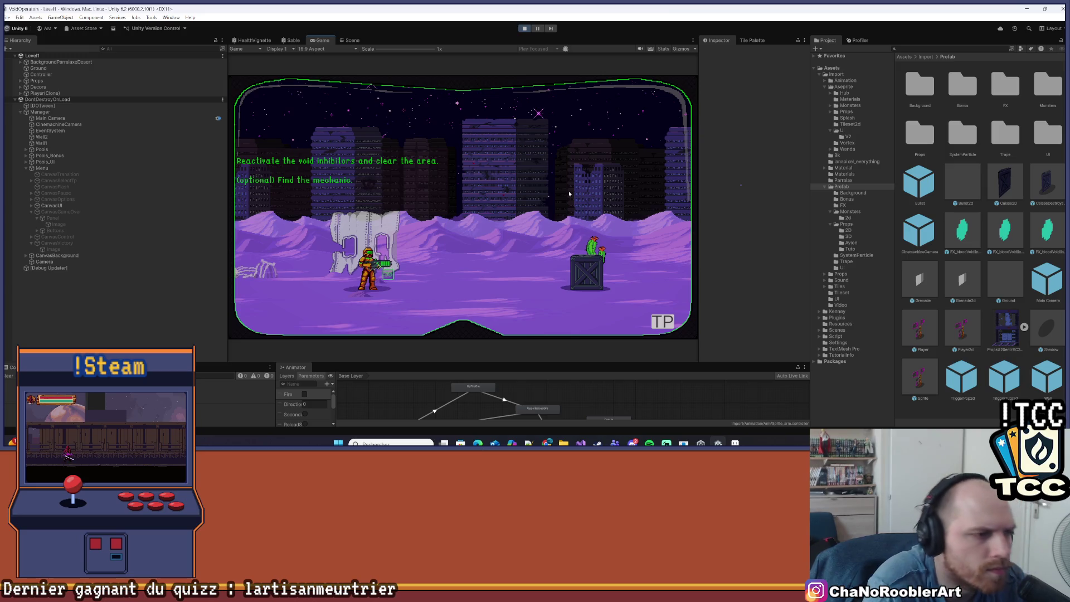
key(d)
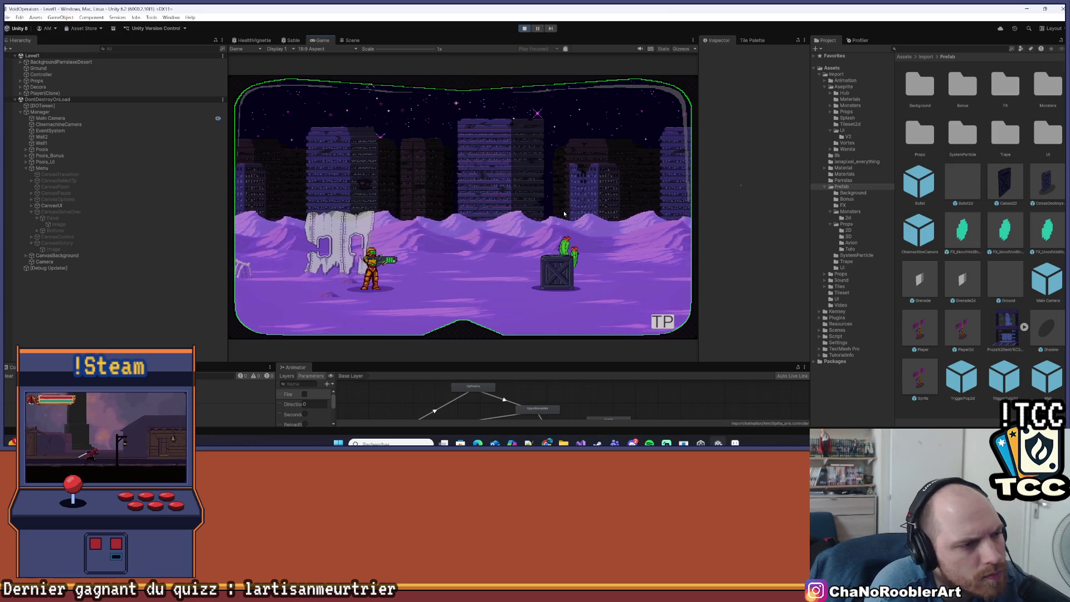
key(d)
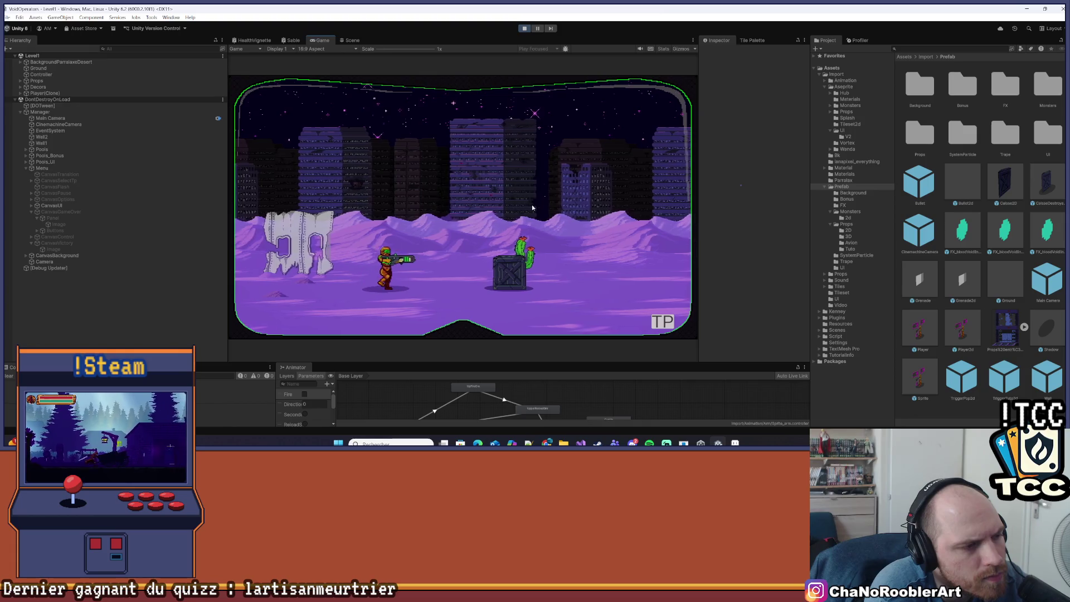
key(d)
key(space)
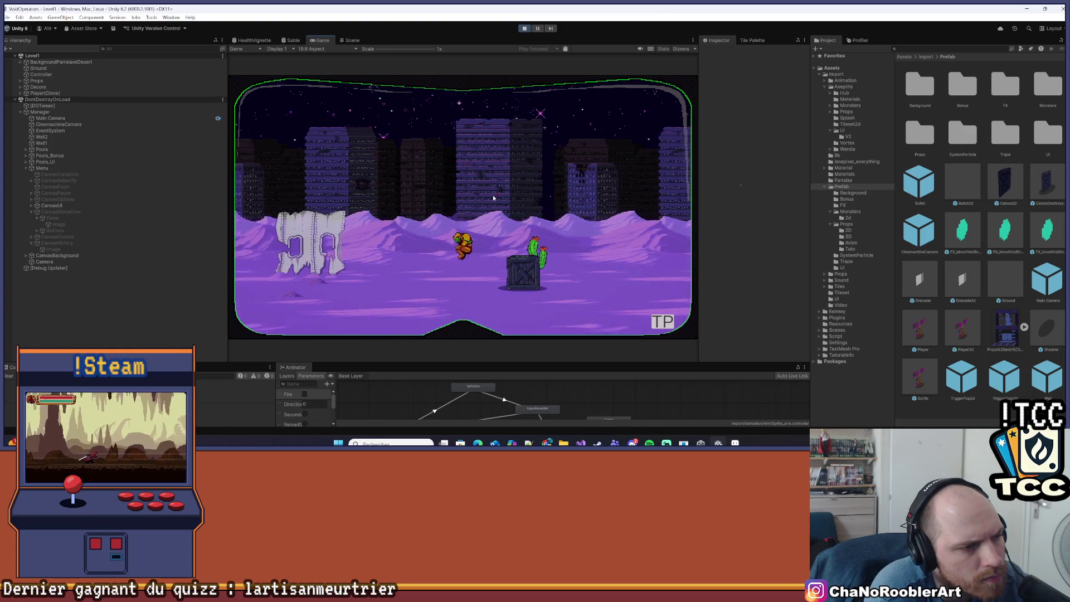
key(d)
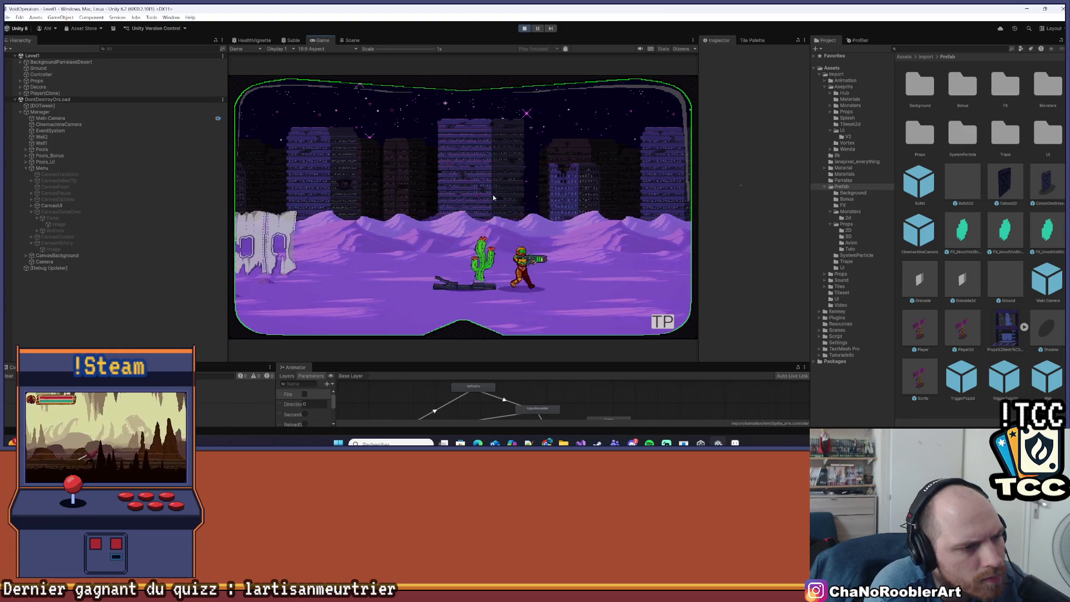
key(d)
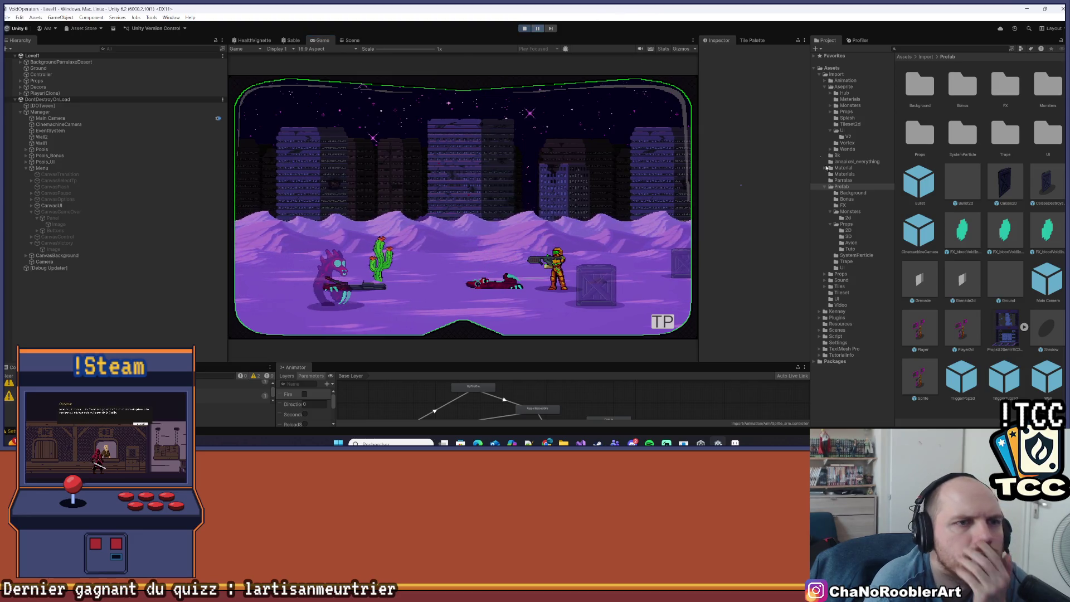
key(ctrl+1)
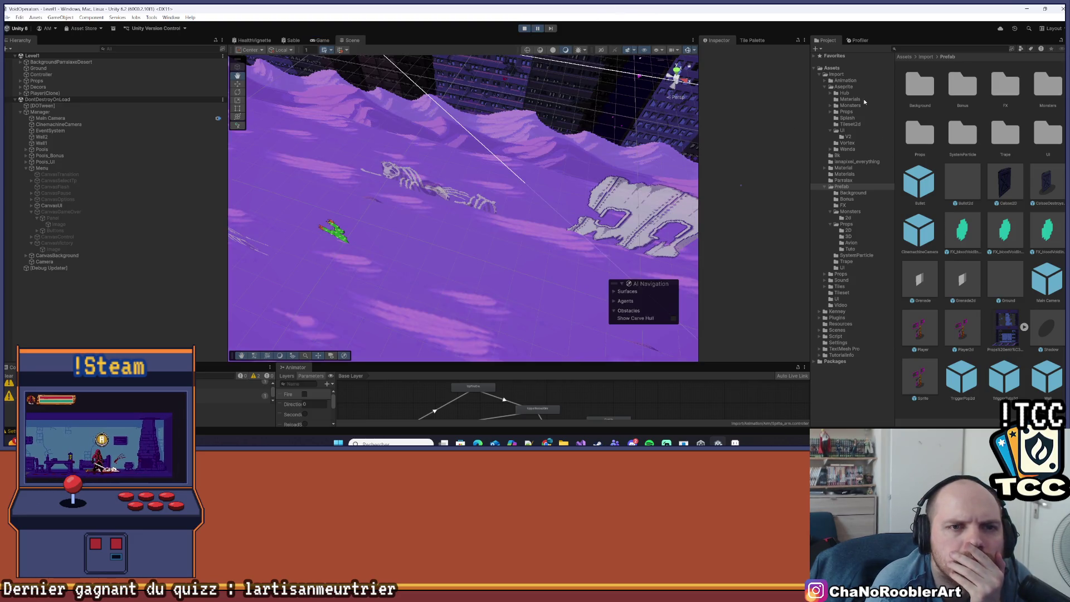
Step: Show the Walker's walker_data stats (PV 100, Speed 2, Damage 15) from Prefabs/Monsters, then unpause
click(850, 211)
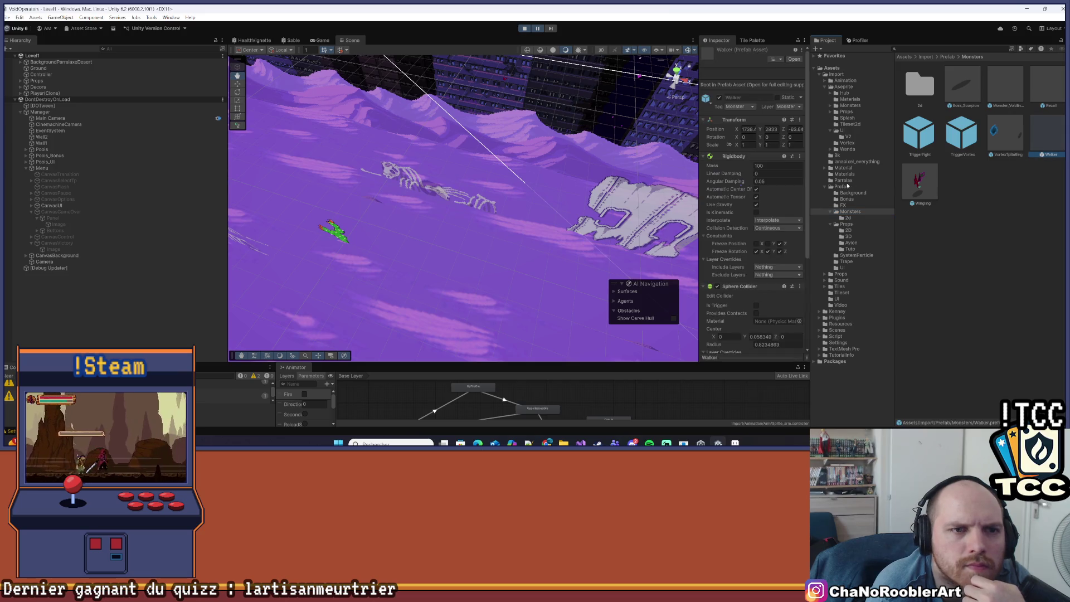
scroll(762, 194, down, 3)
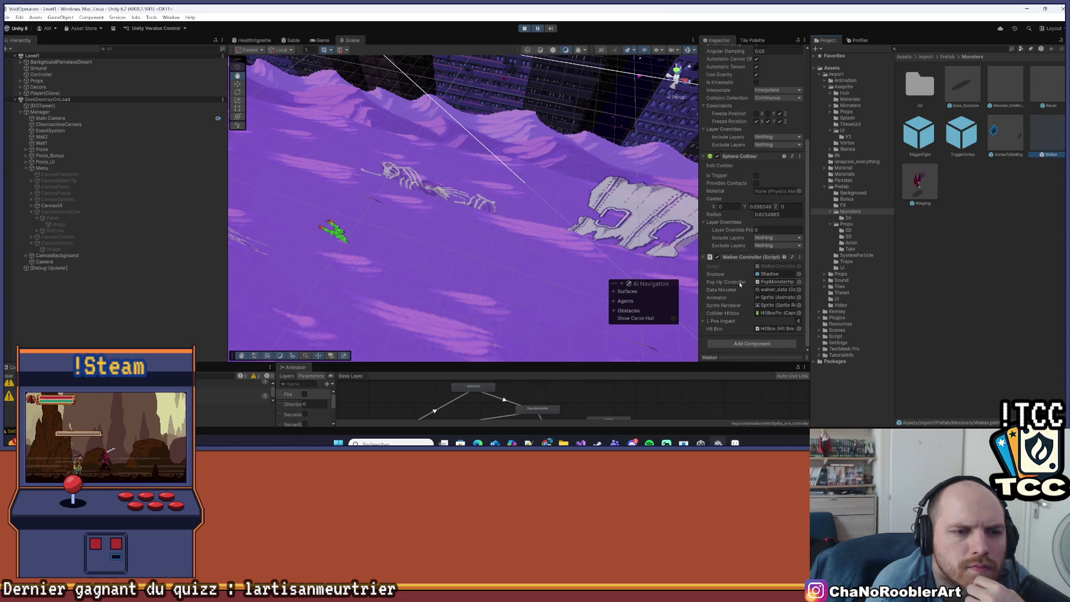
click(758, 290)
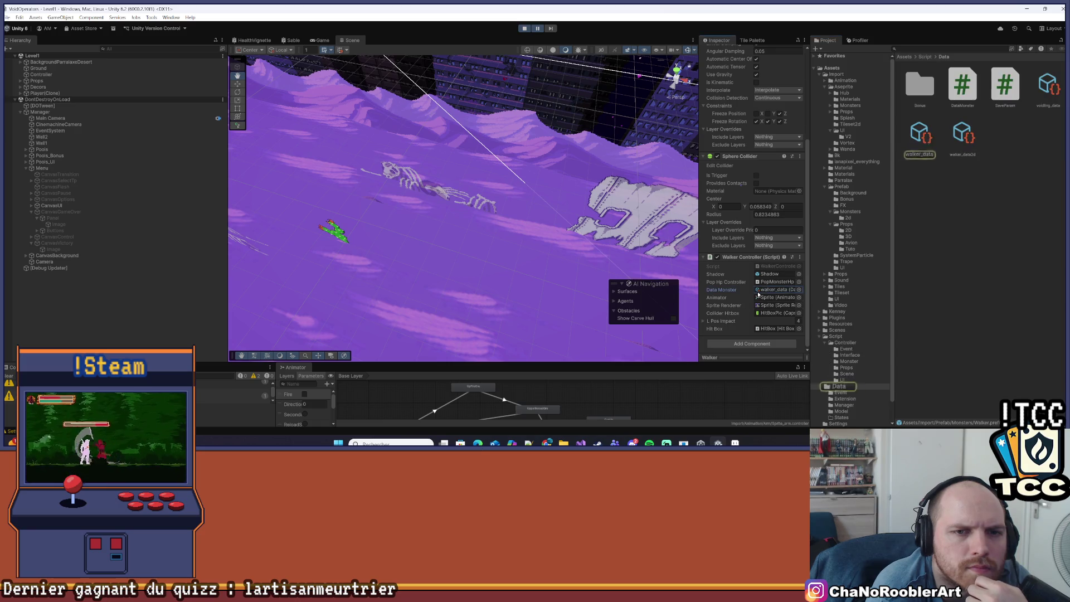
click(922, 138)
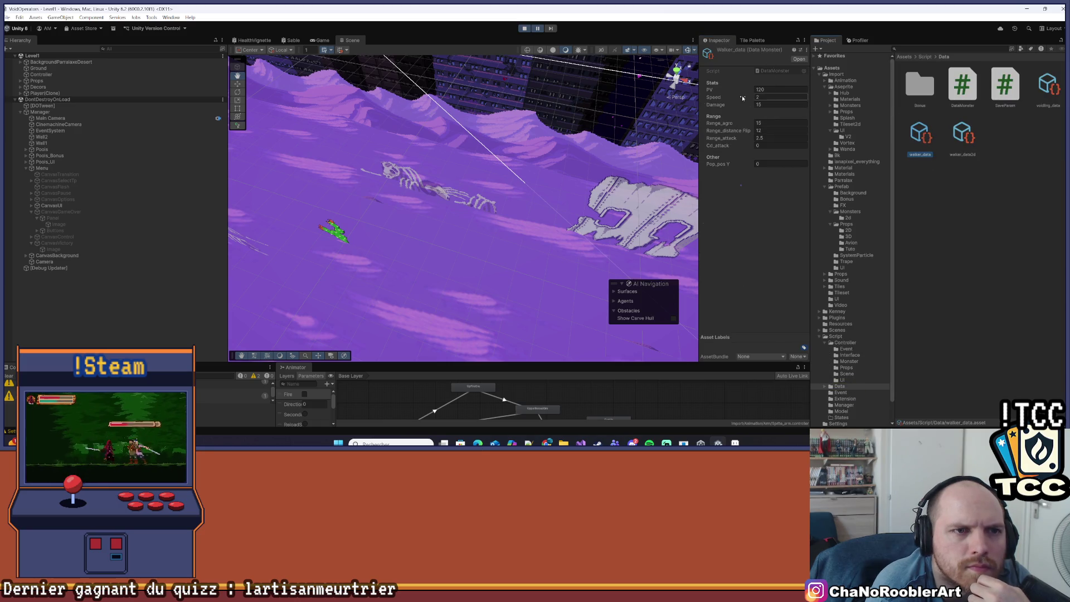
click(537, 29)
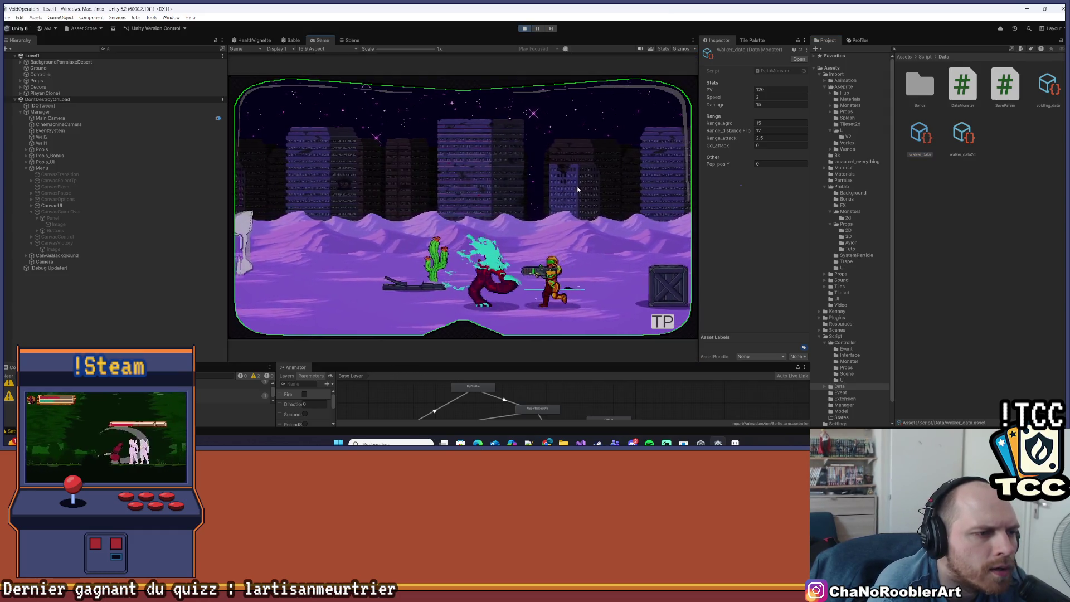
Step: Fight monsters around the crates and push right past the wall monster
key(d)
key(space)
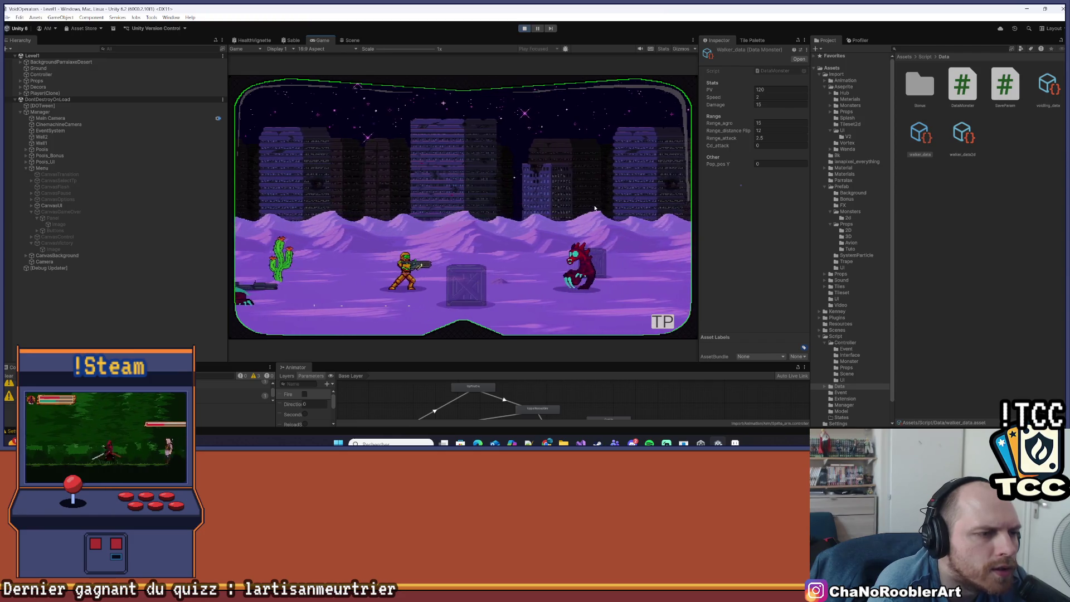
key(a)
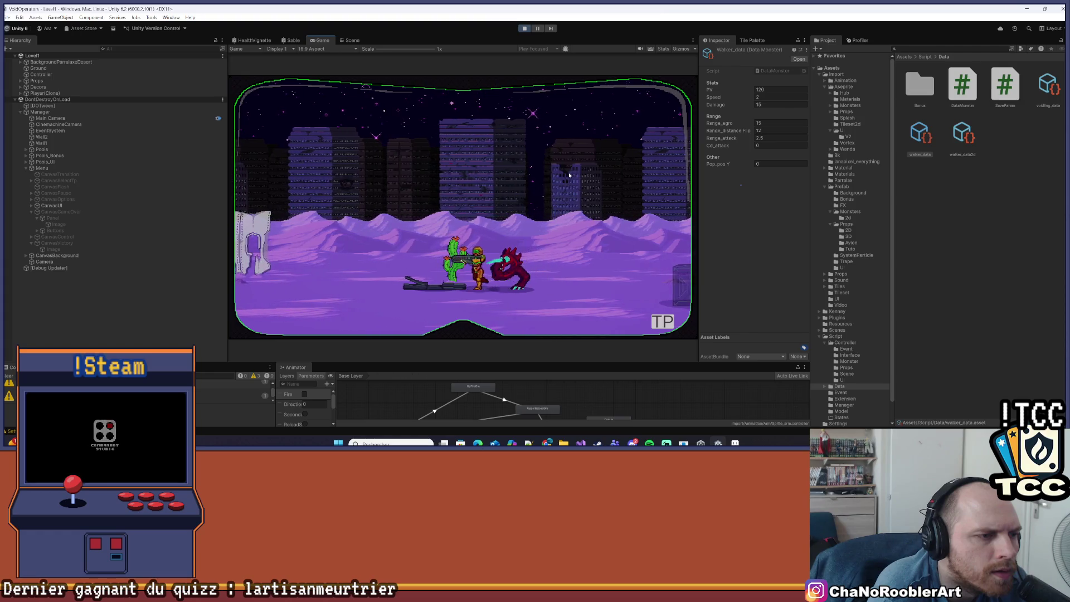
key(d)
key(a)
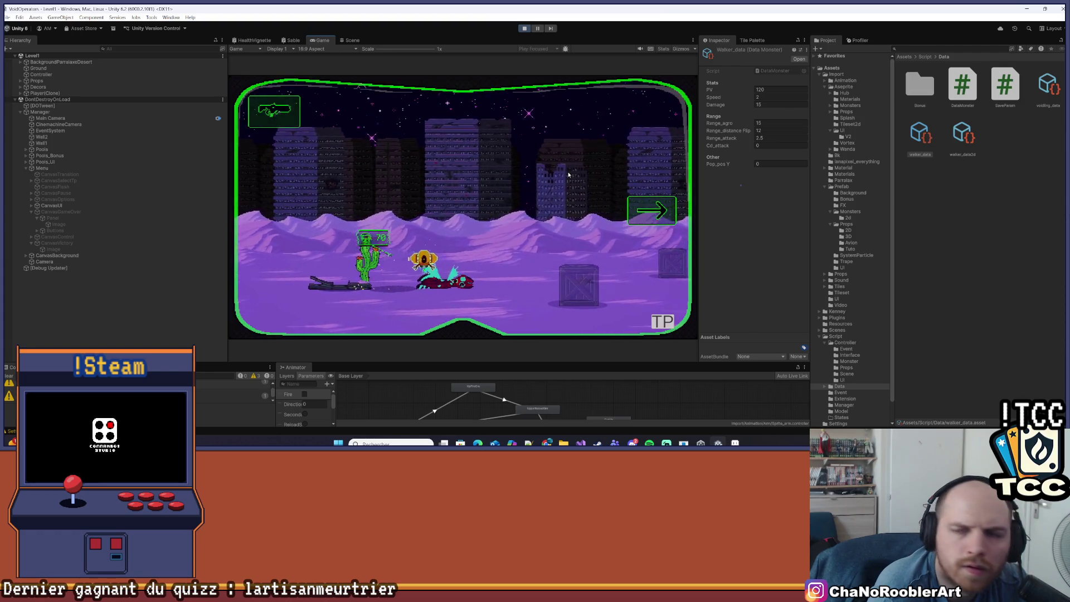
key(d)
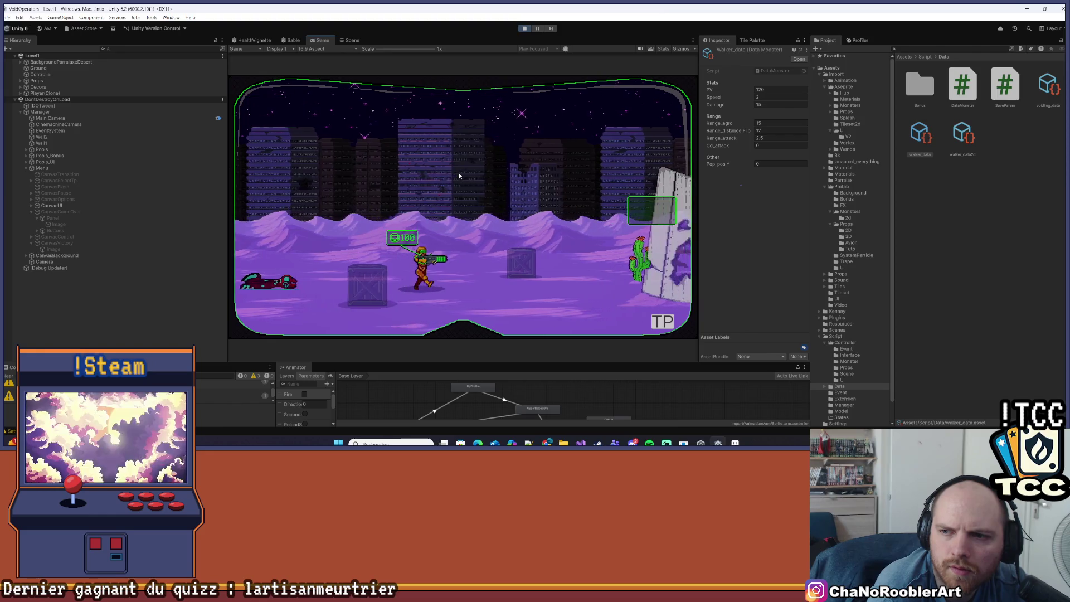
key(d)
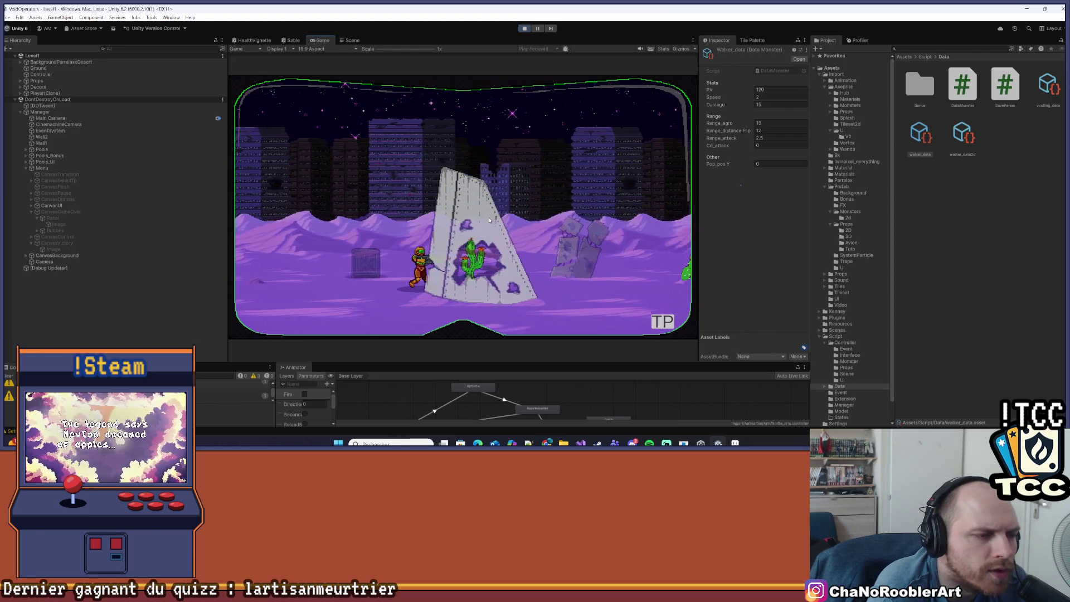
key(d)
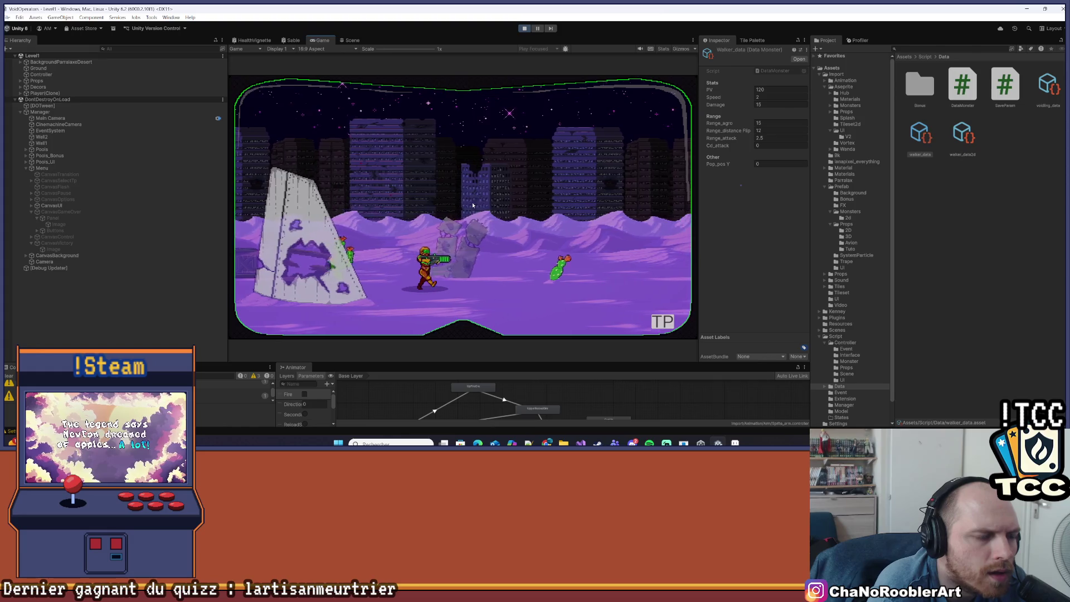
key(d)
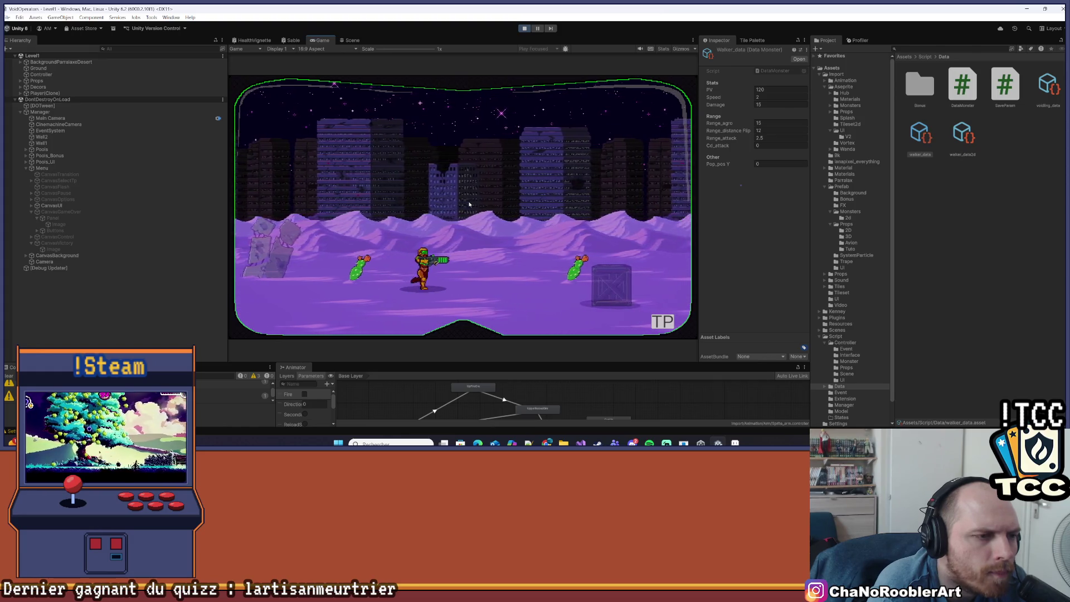
key(d)
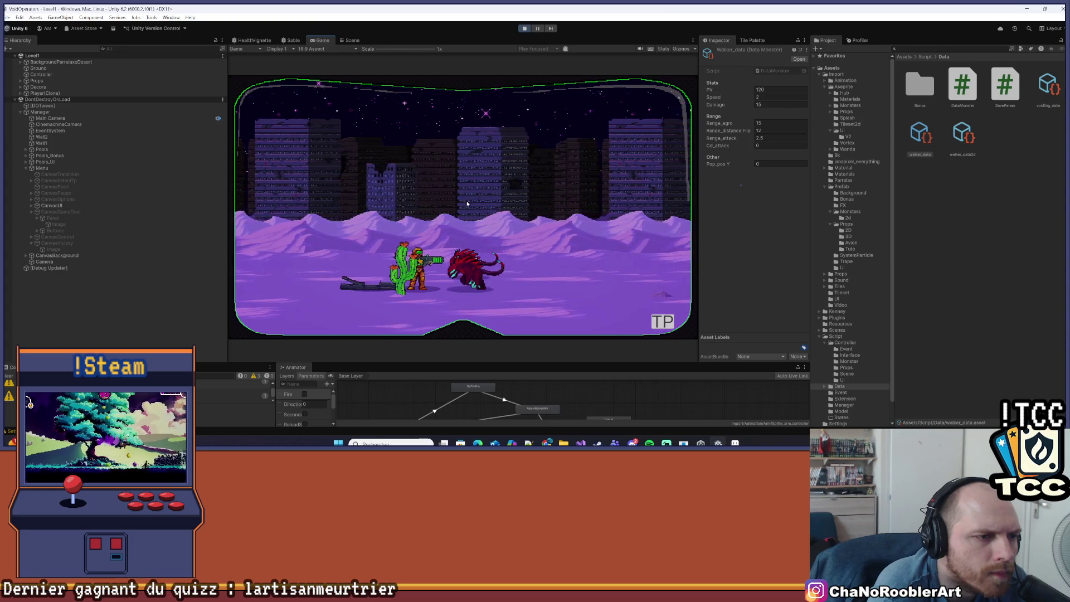
Step: Fight off the red monsters by the cactus, run right, then teleport to the 2D - 2 level
key(a)
key(d)
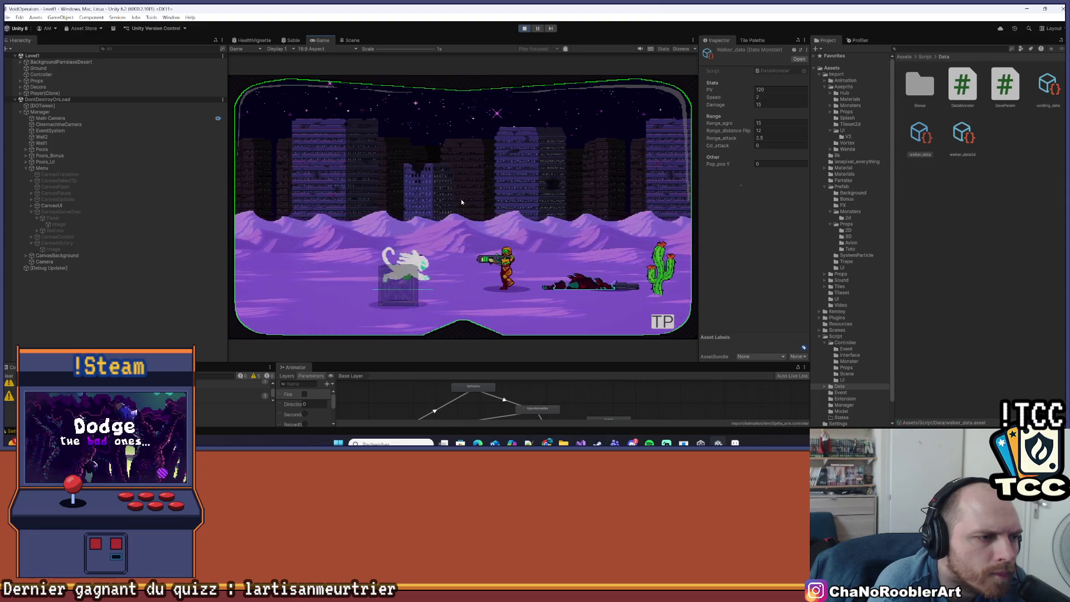
key(d)
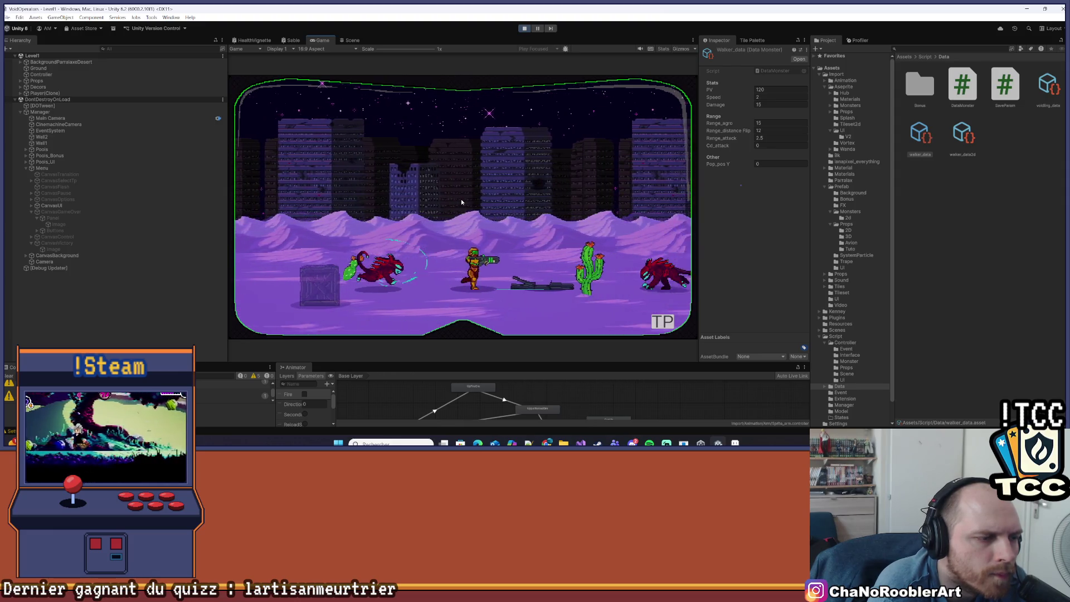
key(a)
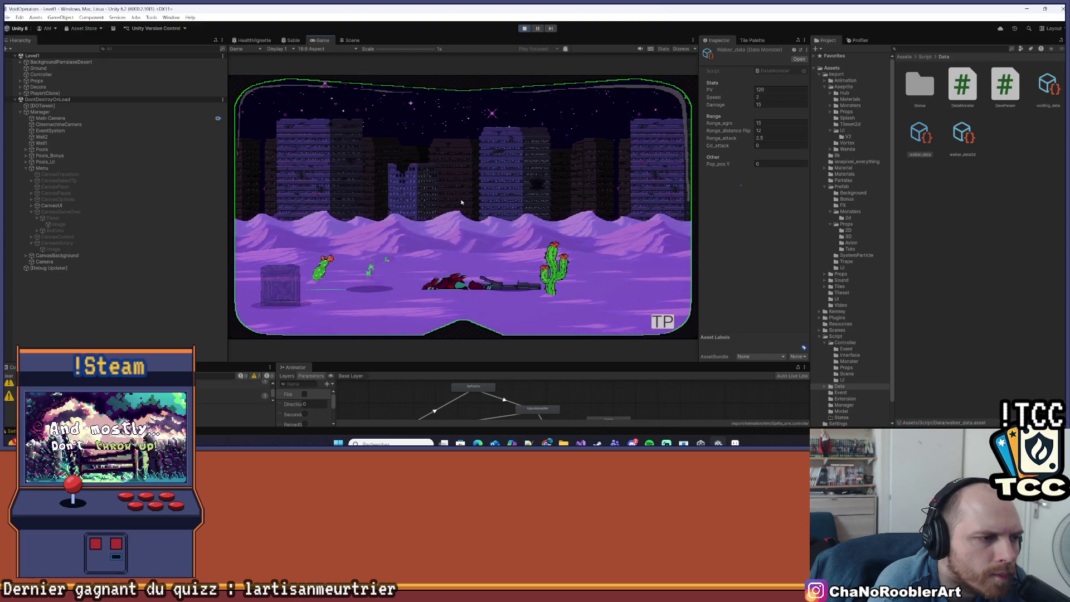
key(d)
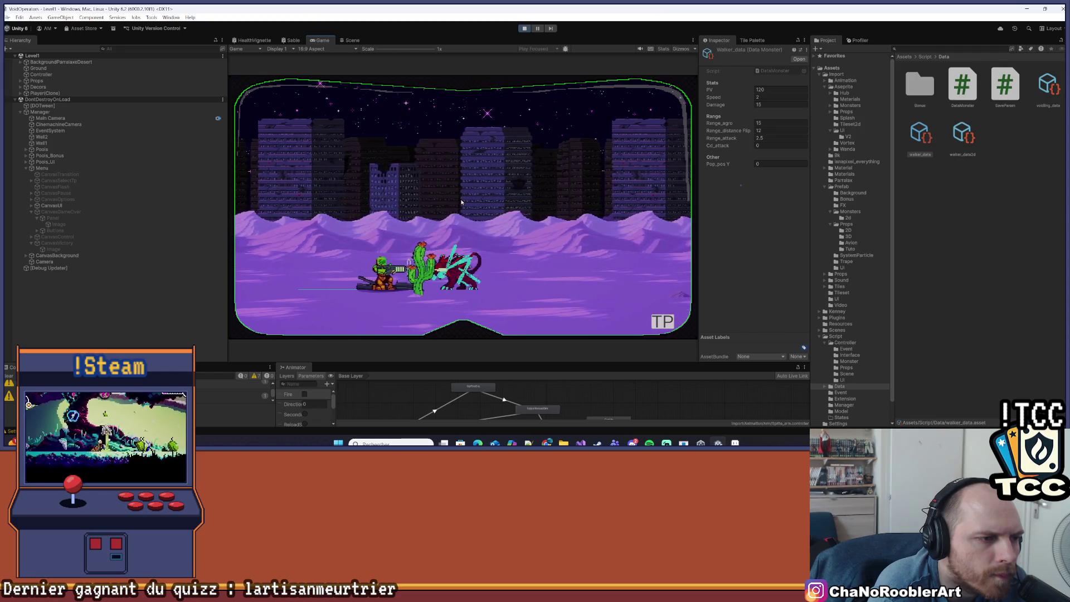
key(d)
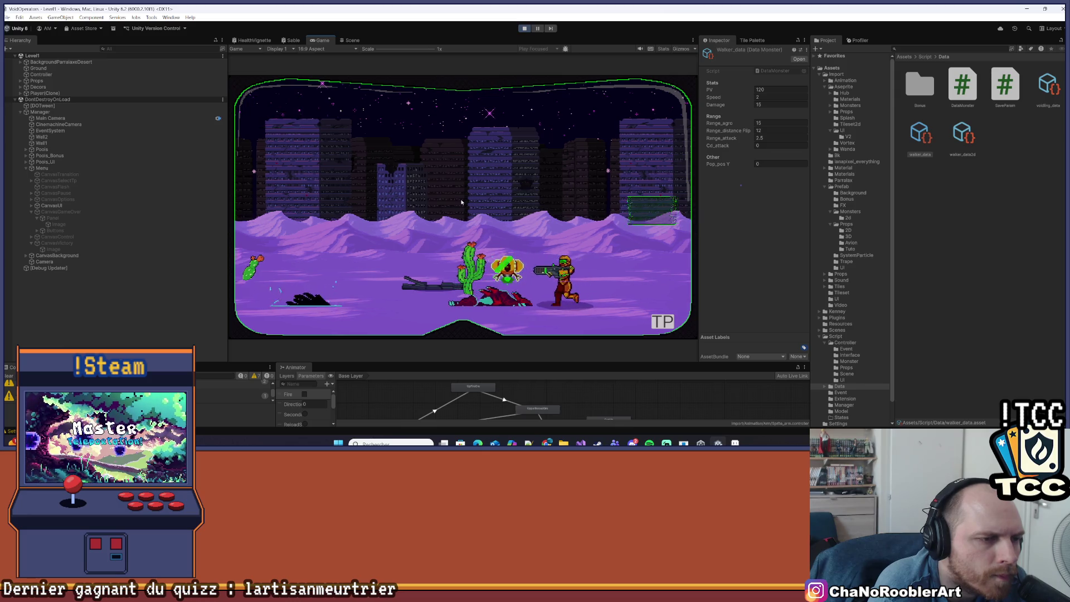
key(d)
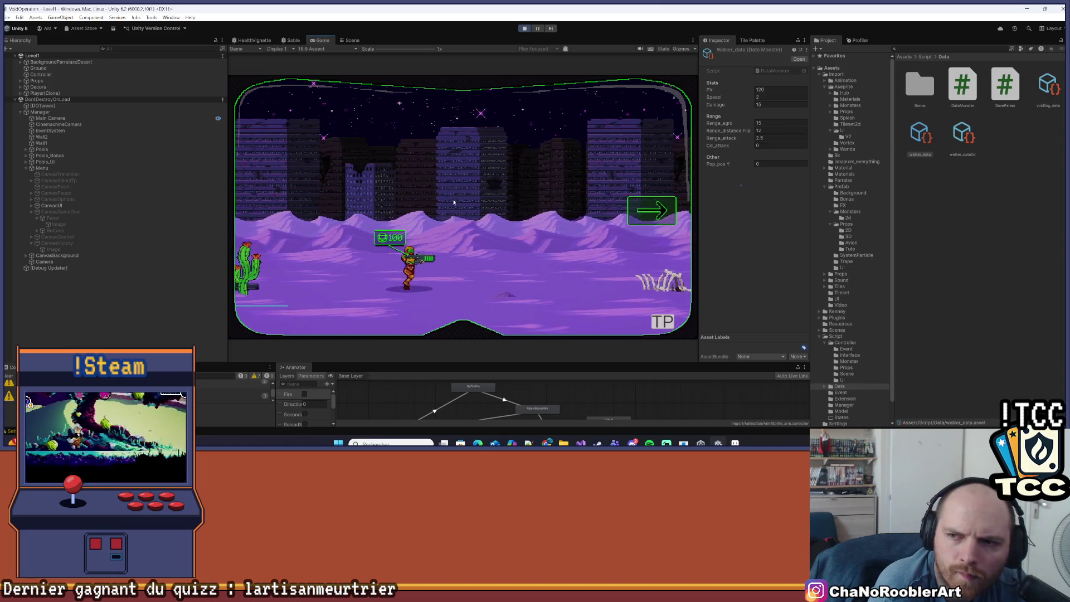
key(d)
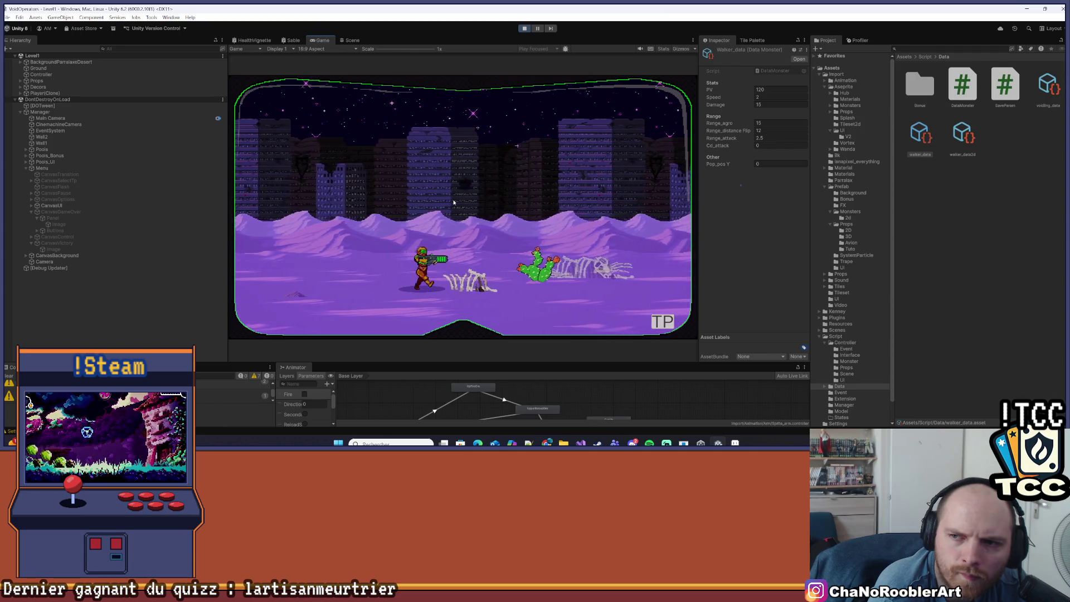
key(d)
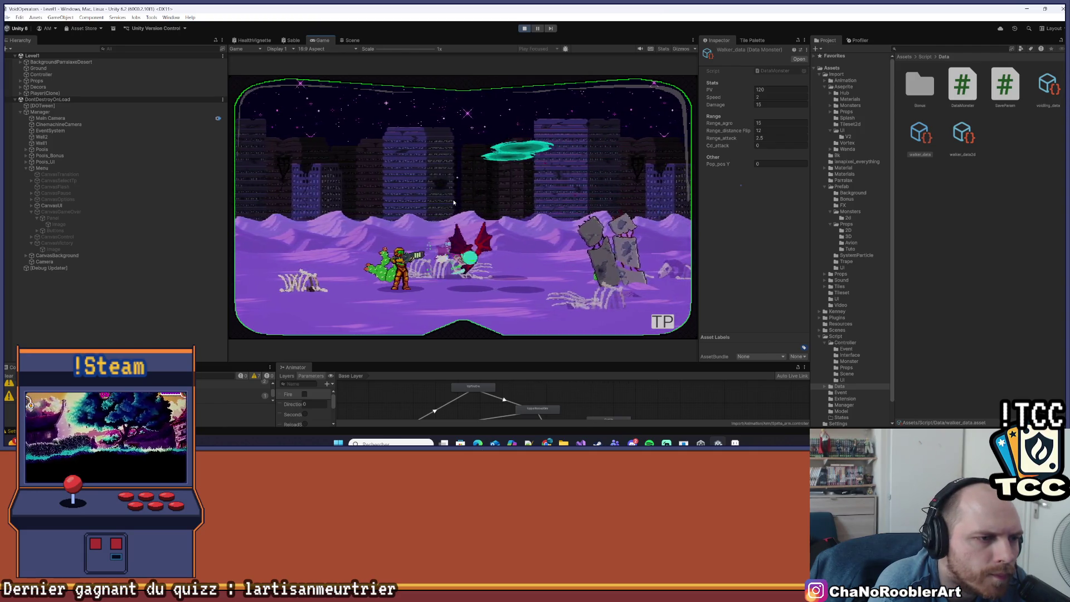
key(d)
click(661, 321)
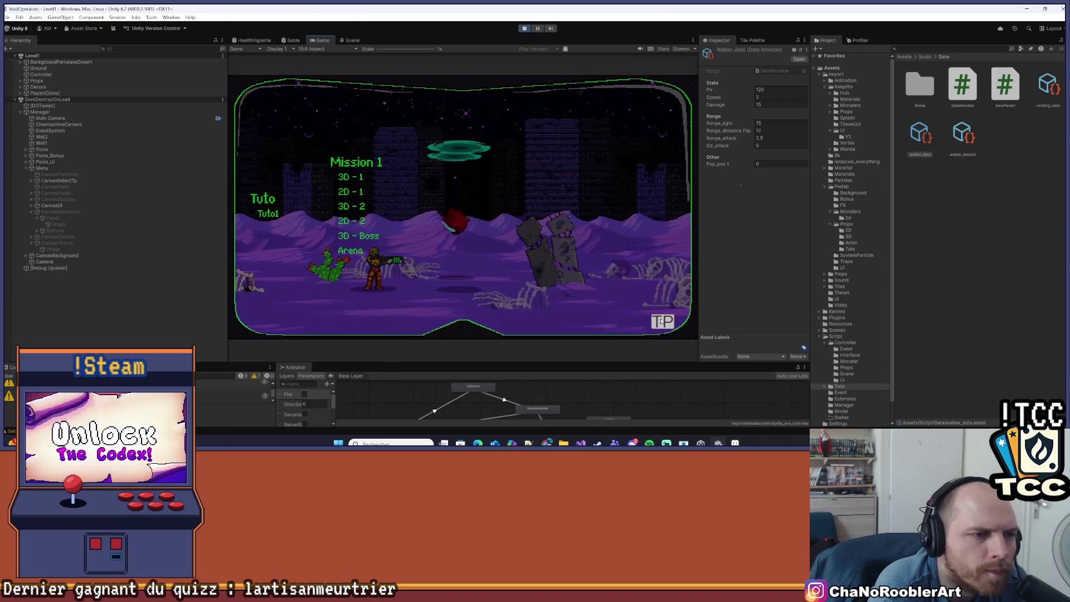
click(351, 221)
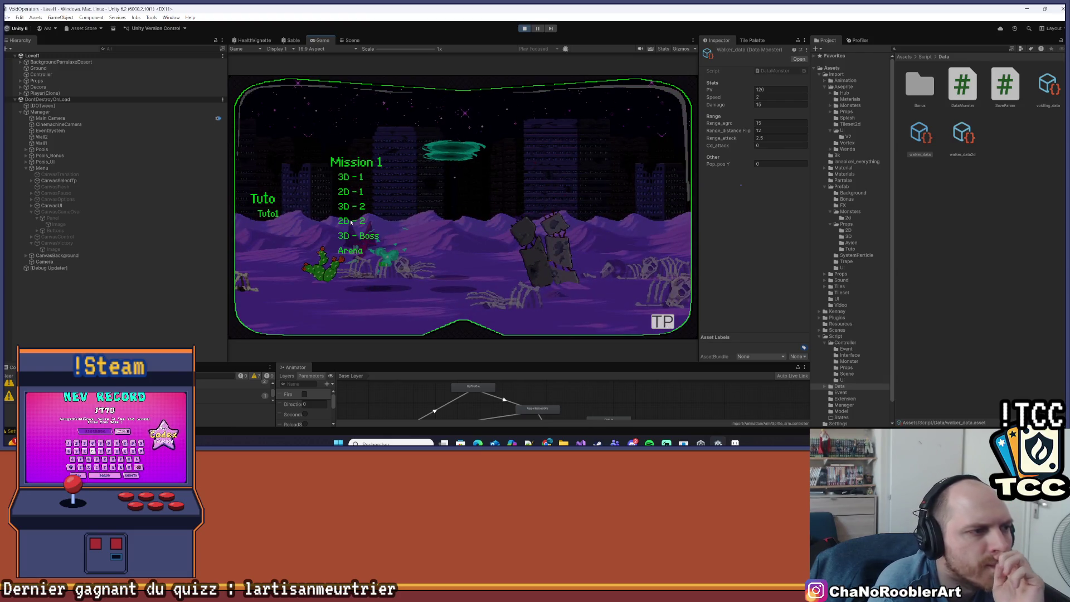
Step: Walk right through the 2D - 2 level and climb the ladder to the upper floor
key(d)
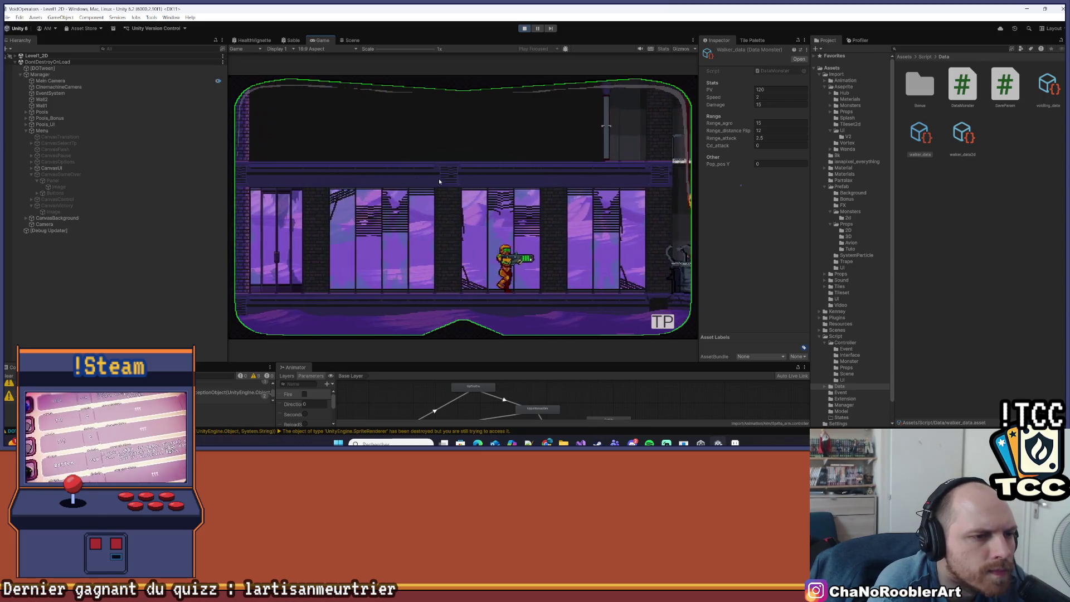
key(d)
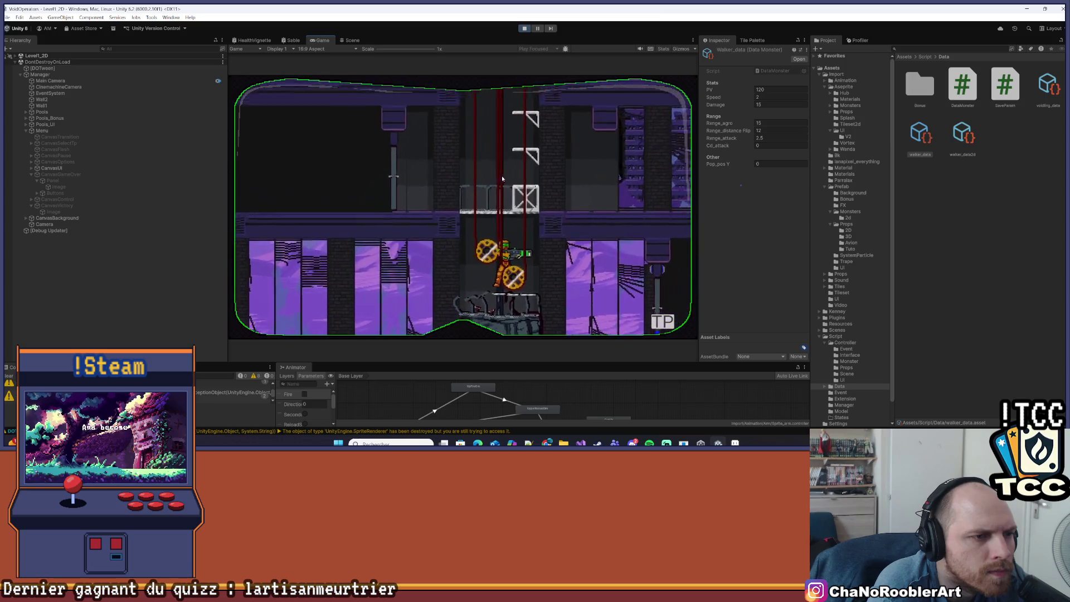
key(a)
key(d)
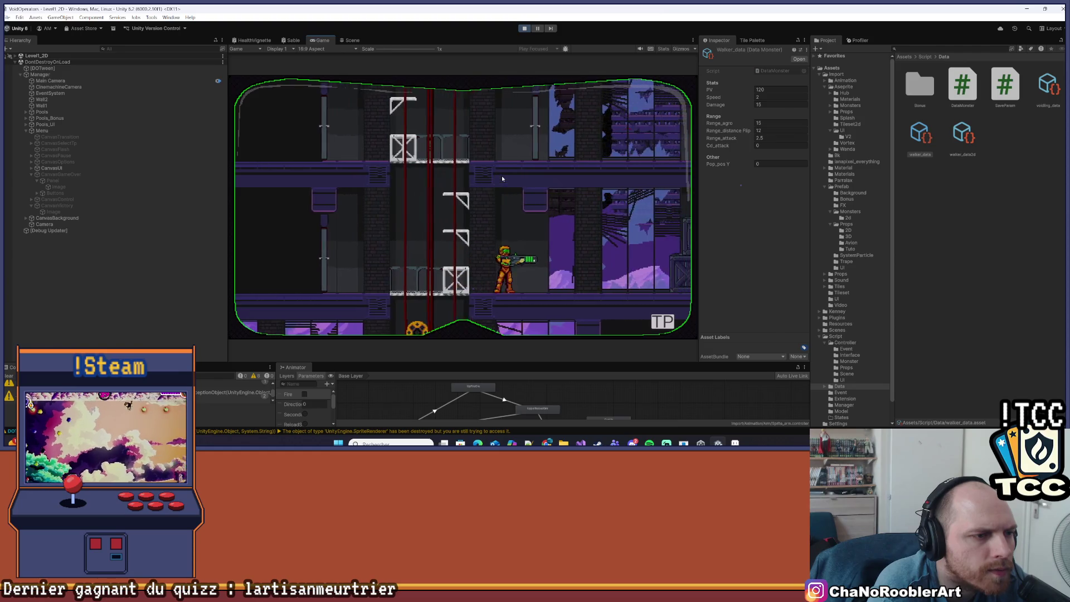
key(a)
key(w)
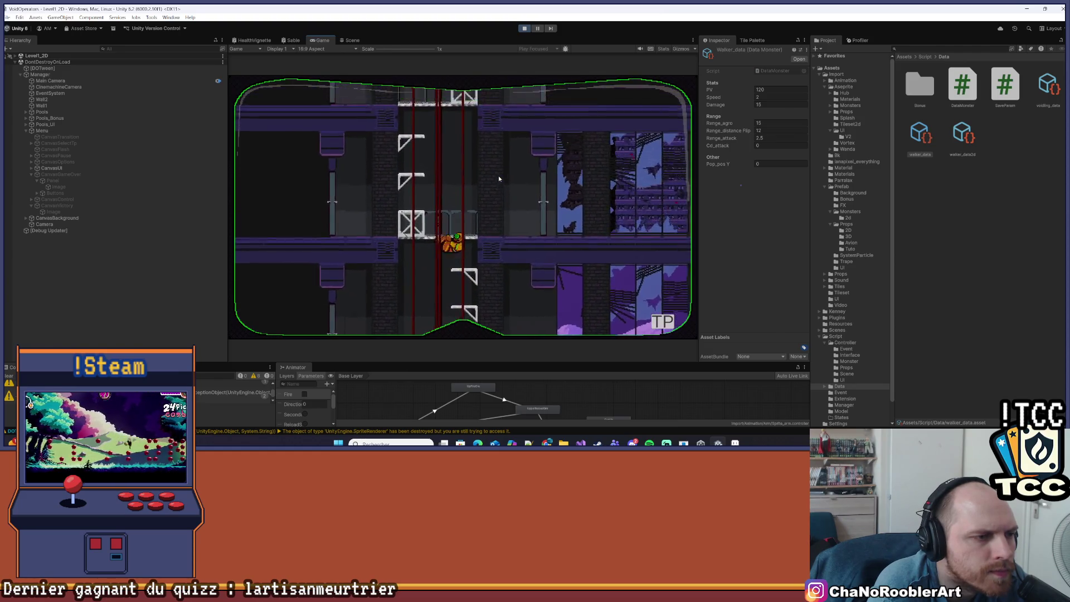
key(w)
Step: Shoot the Walker enemy on the upper floor, then bring up the teleport level list
key(a)
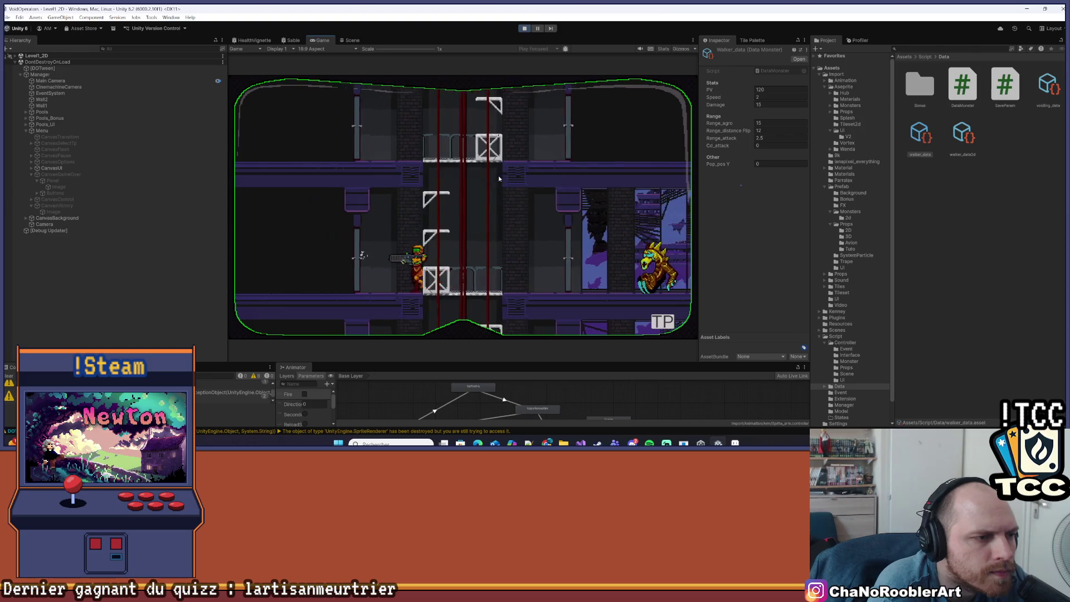
key(d)
key(a)
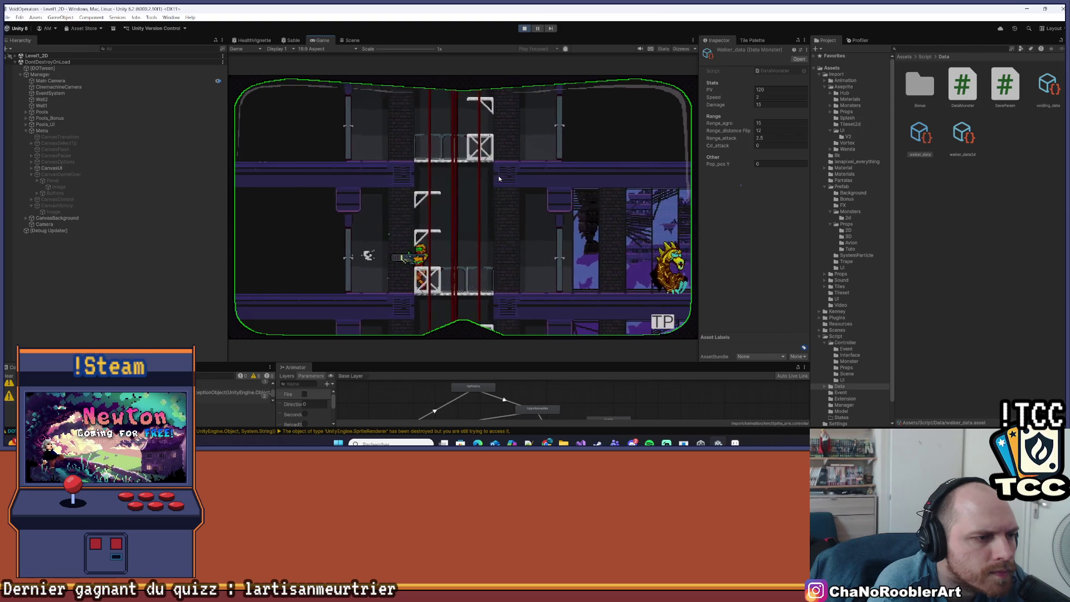
key(d)
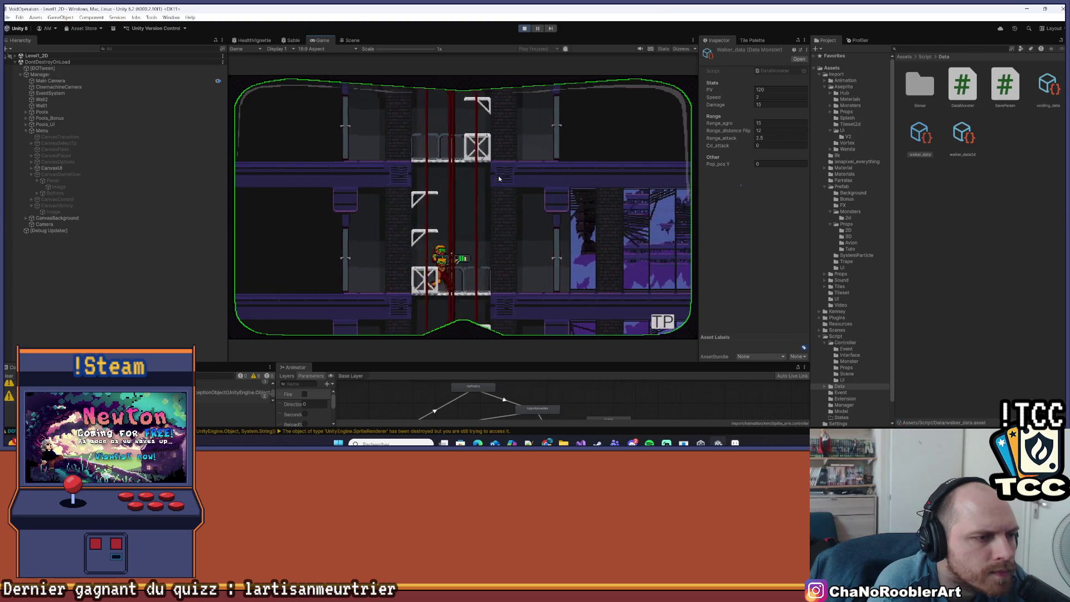
key(a)
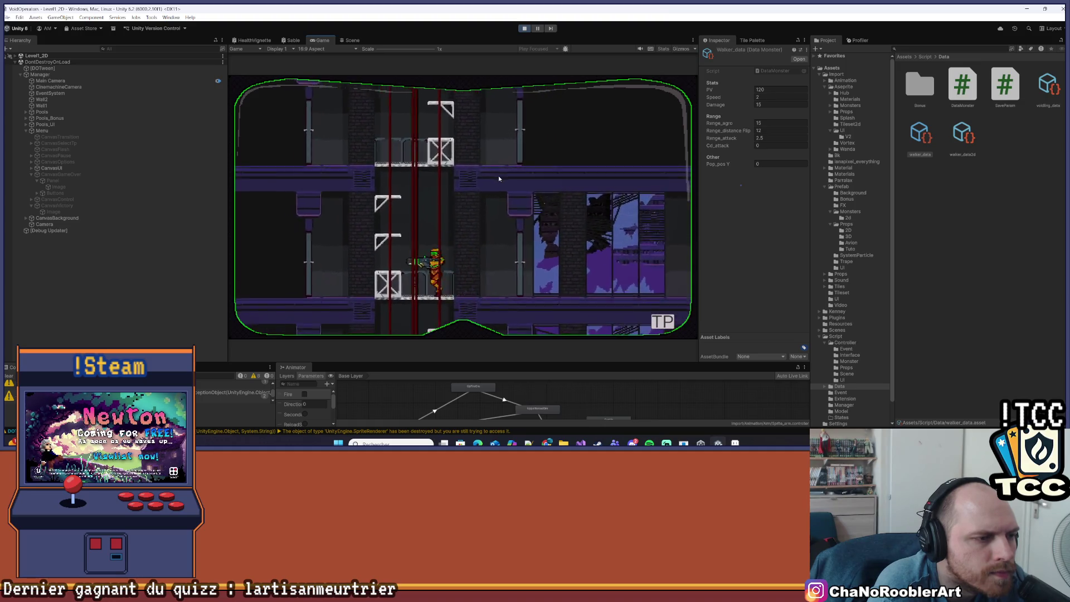
key(a)
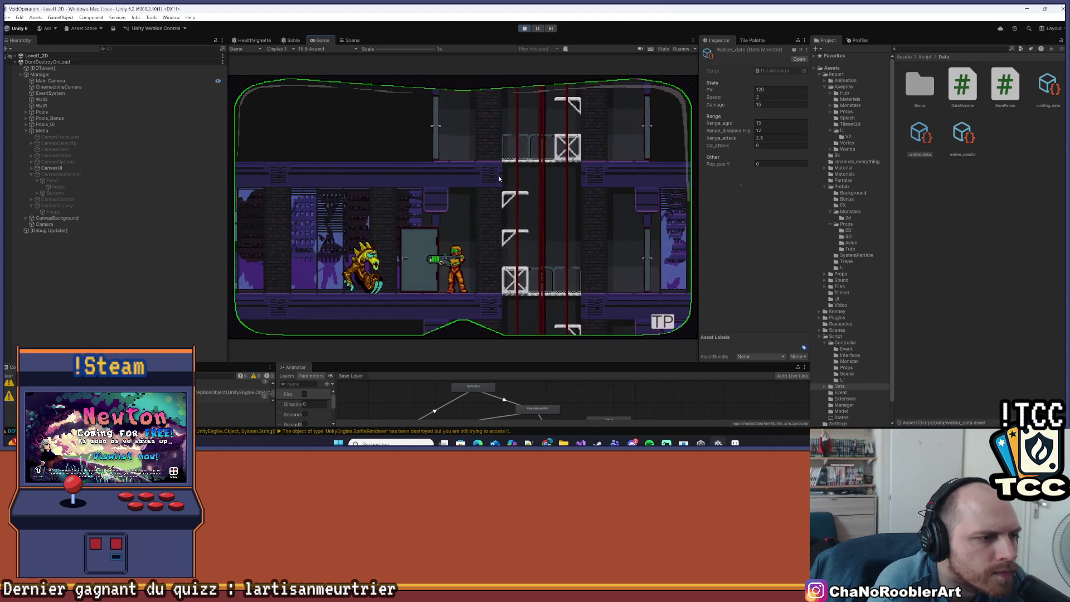
key(d)
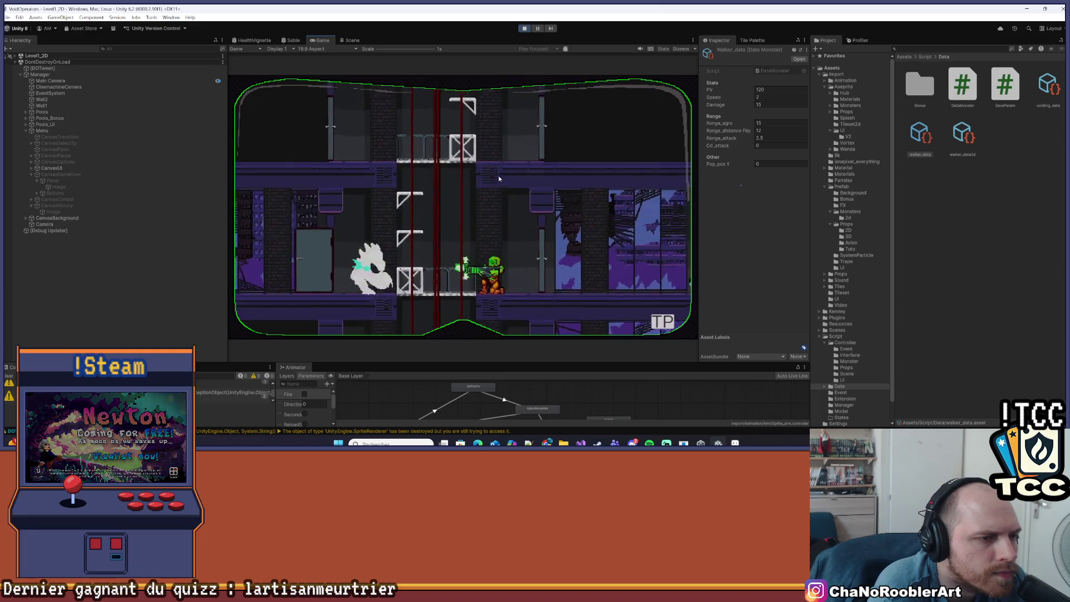
key(d)
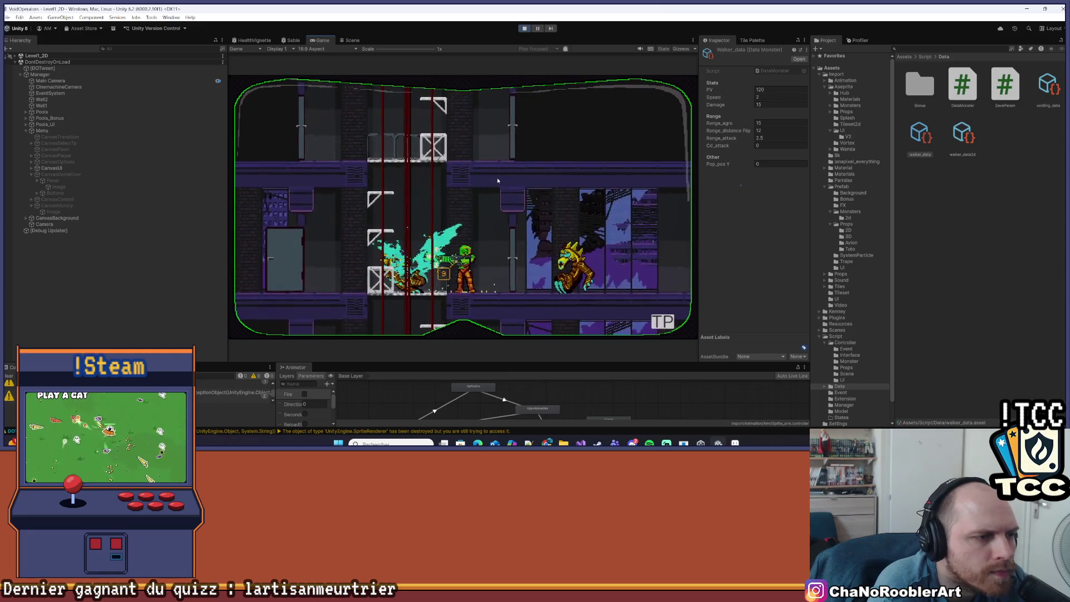
click(660, 324)
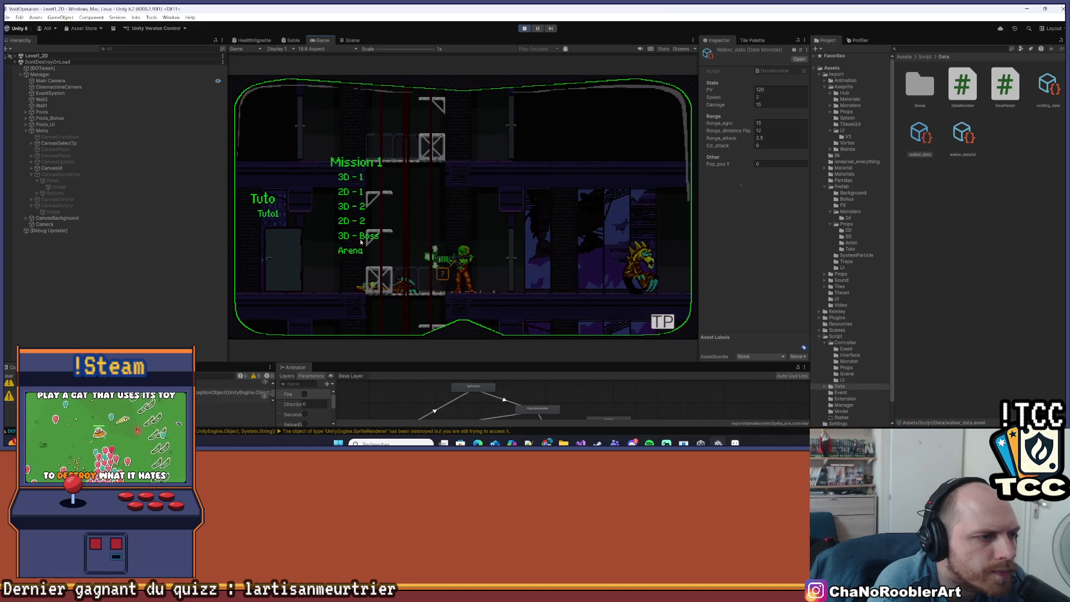
Step: Teleport back to the Mission 1 desert and run right toward the scorpion boss
click(365, 237)
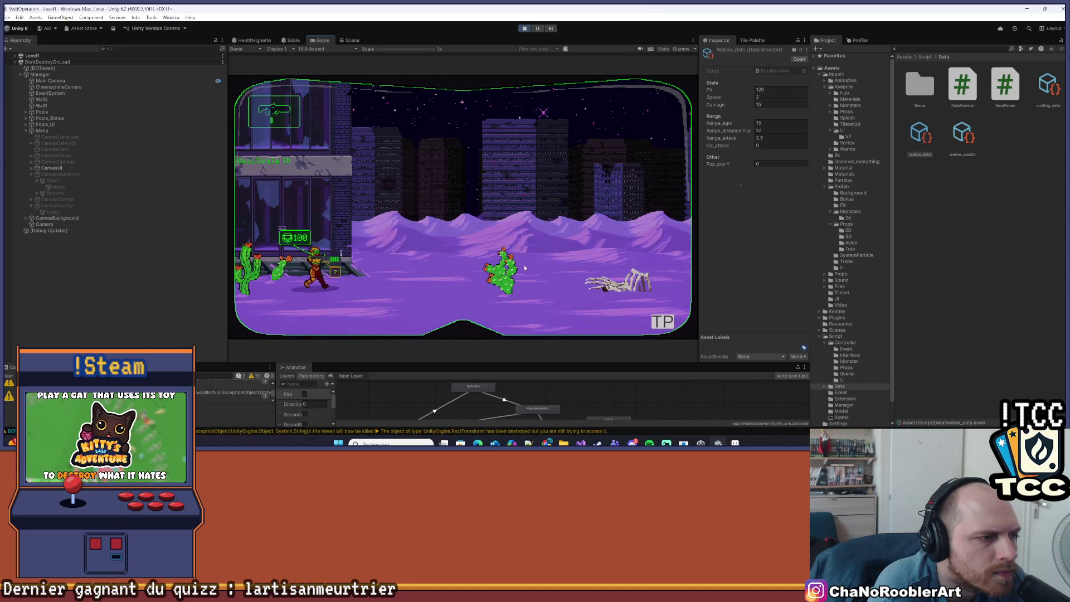
key(d)
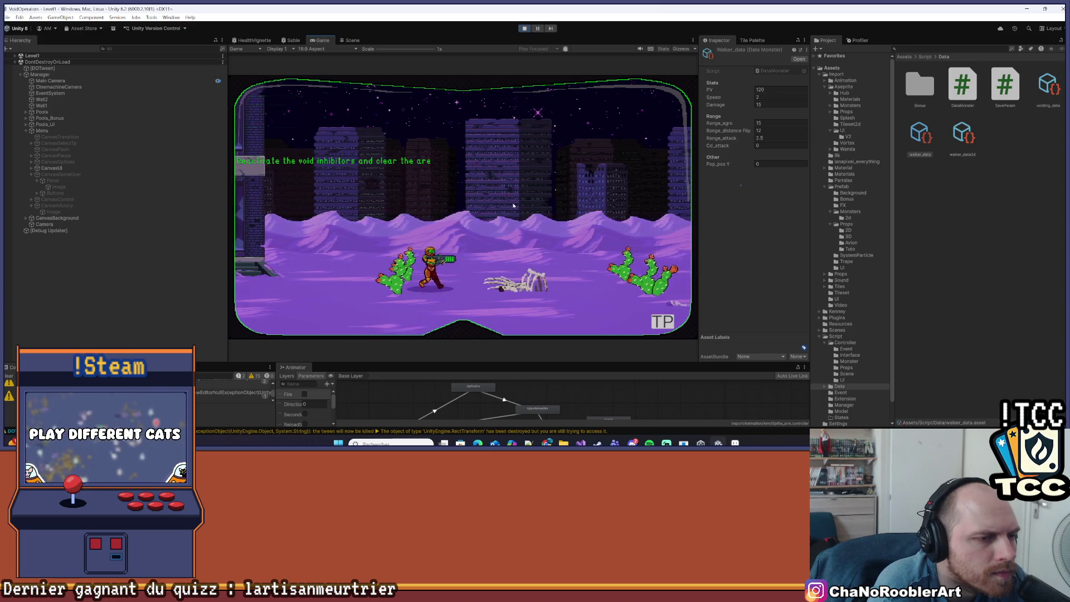
key(space)
key(d)
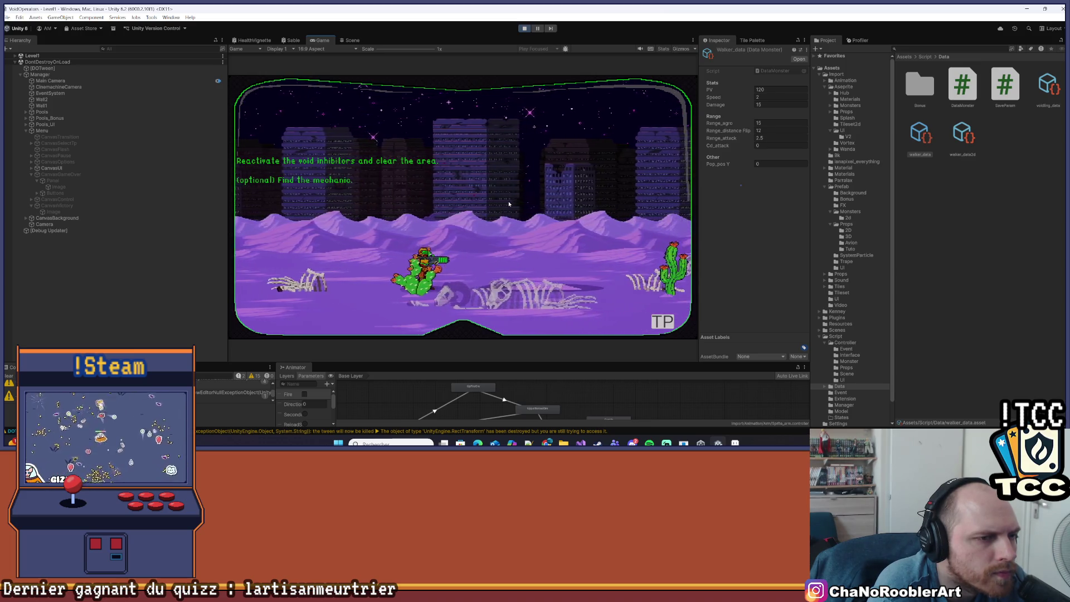
key(d)
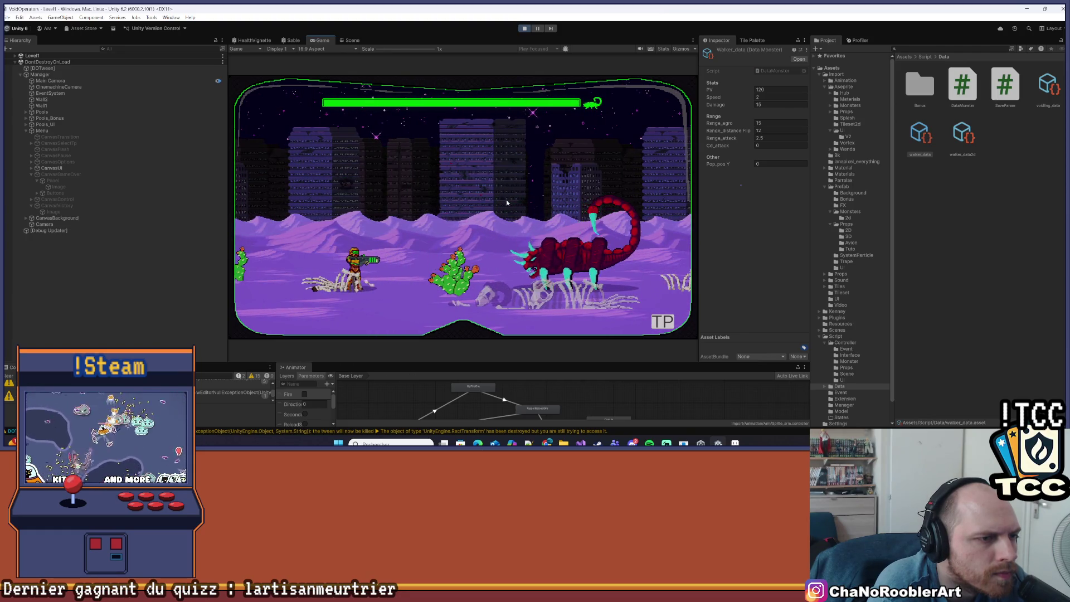
Step: Shoot the scorpion boss down to about half health, then stop Play mode
key(a)
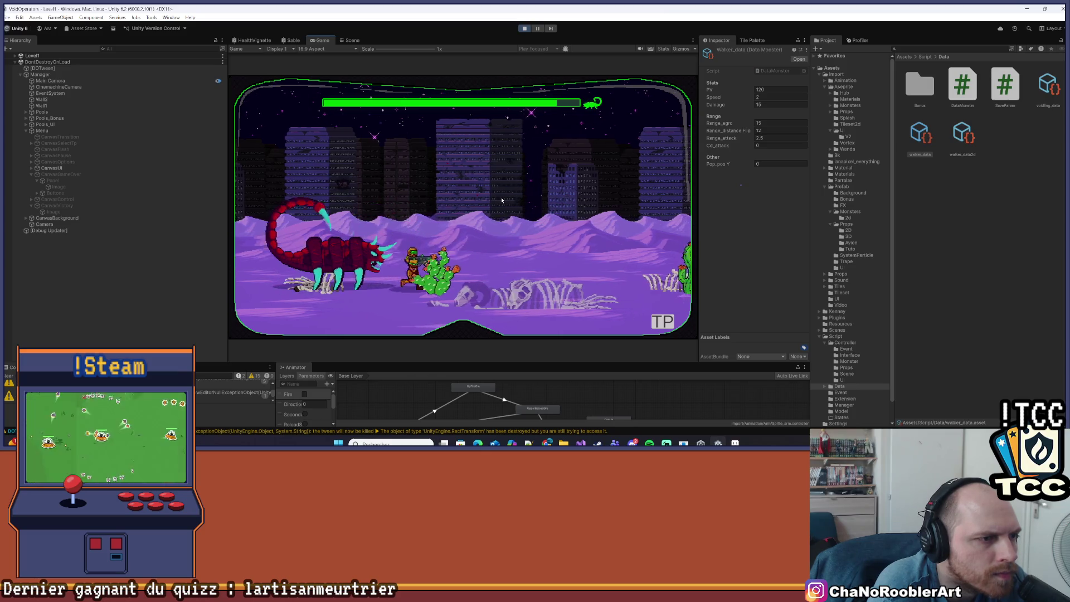
key(d)
key(d)
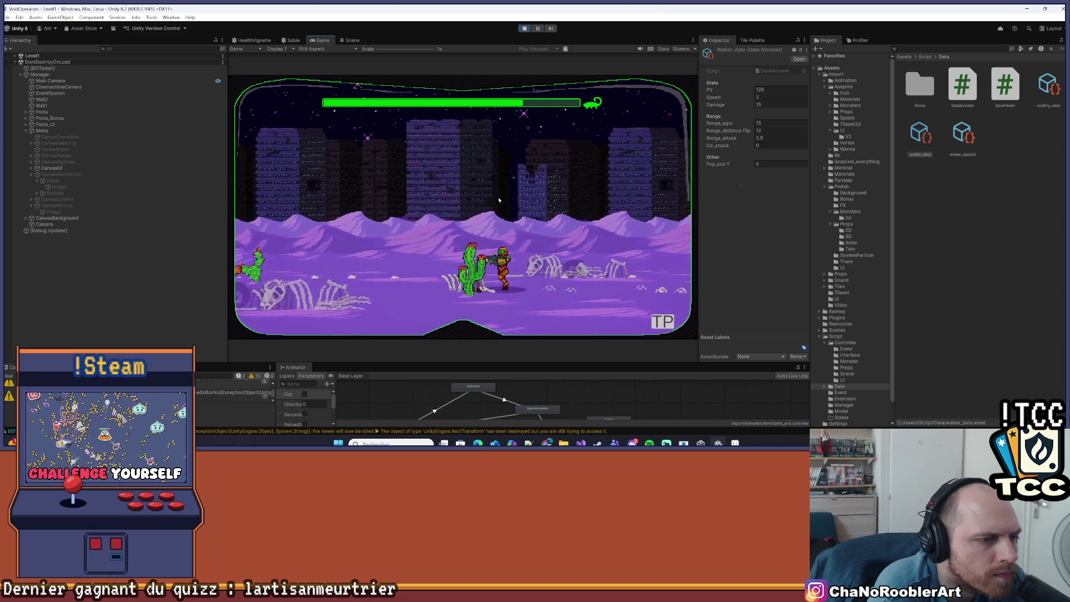
key(a)
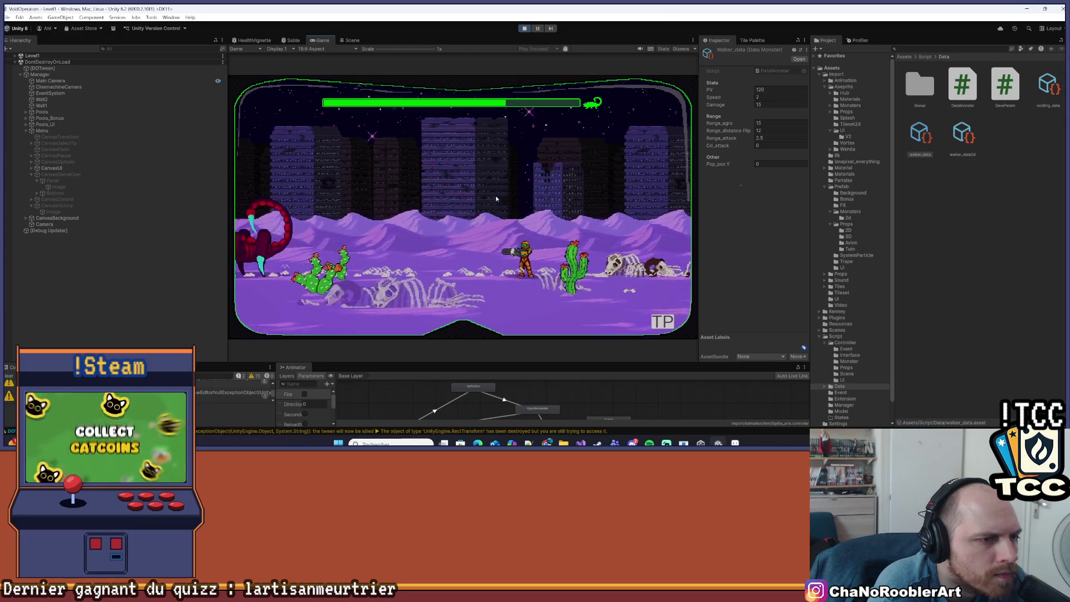
key(d)
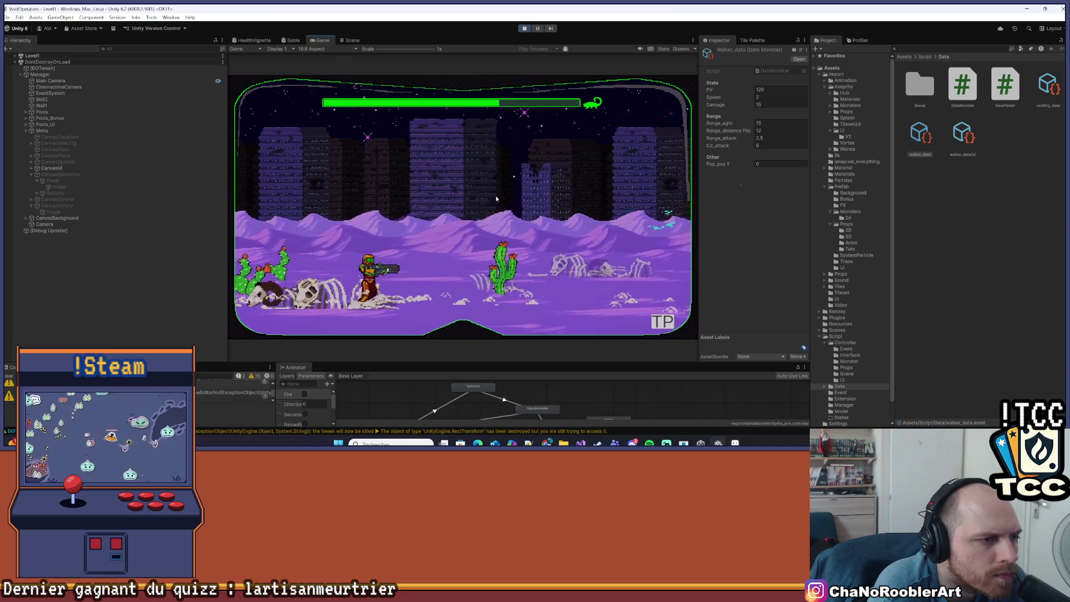
key(d)
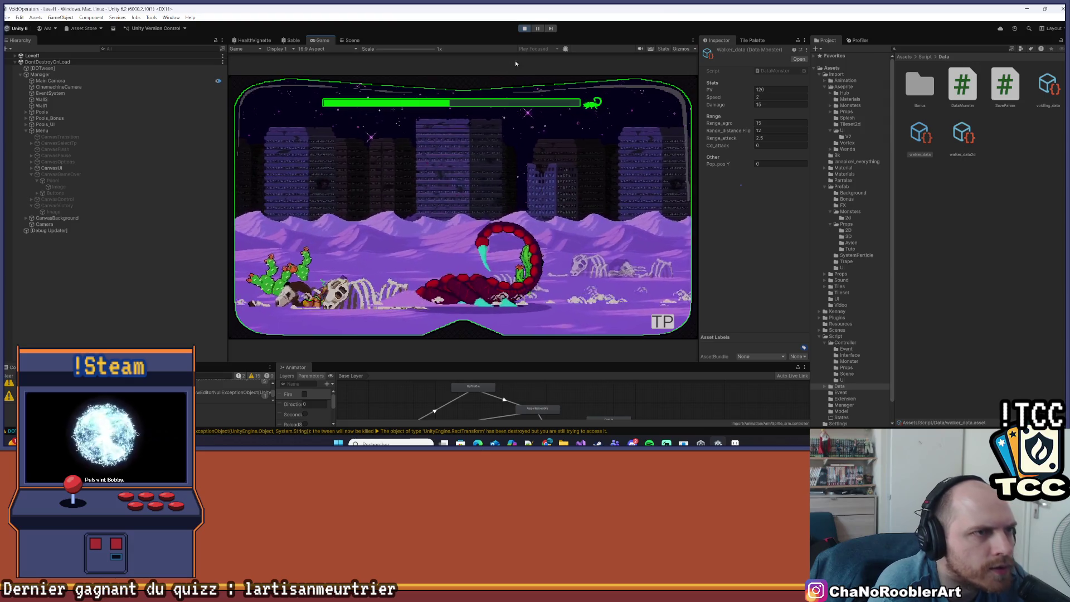
click(524, 28)
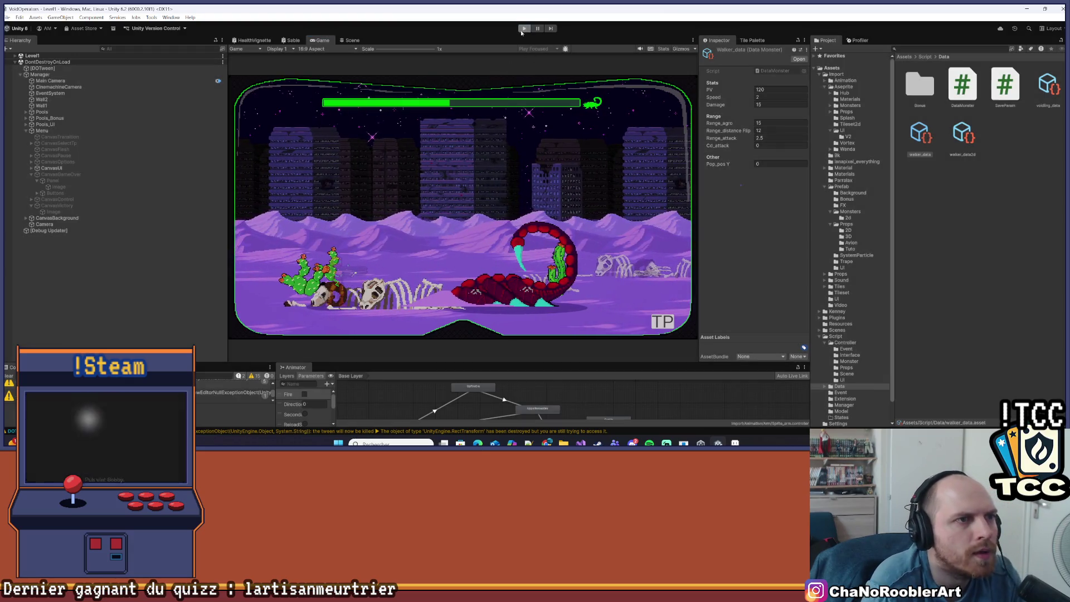
Step: Clear the console warnings and save the current scene
click(8, 376)
click(7, 18)
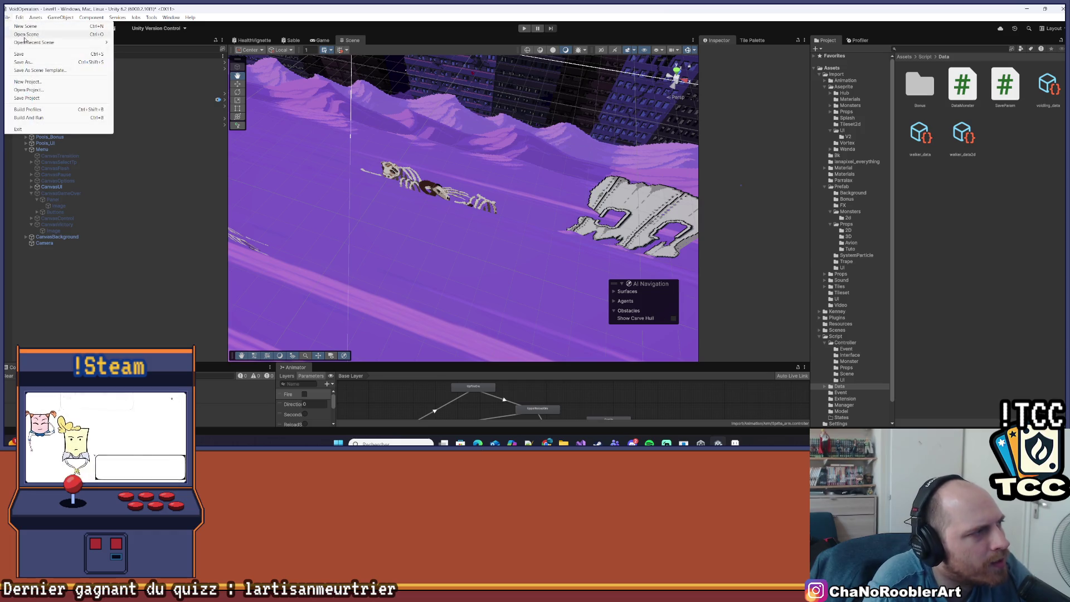
click(27, 53)
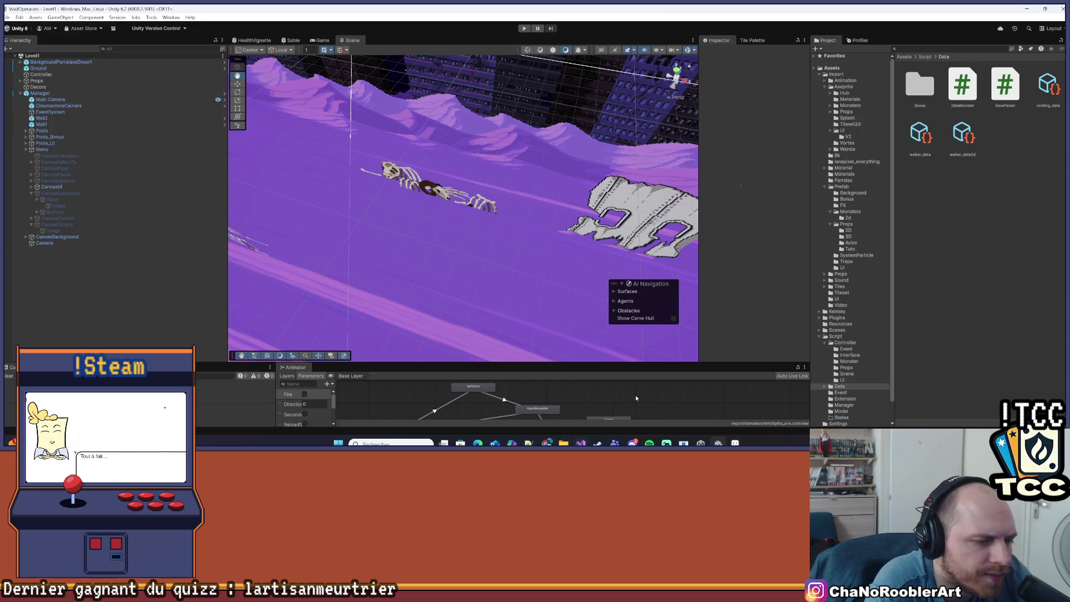
Step: Browse the Script, Controller, Data and Props folders, ending back in the Prefab folder
scroll(835, 317, down, 2)
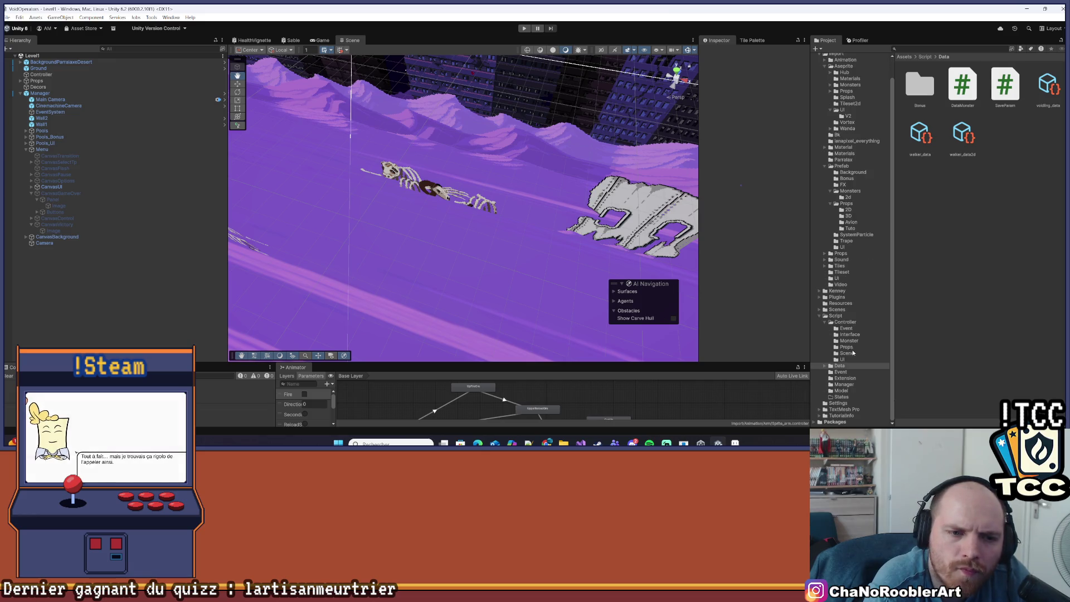
click(835, 315)
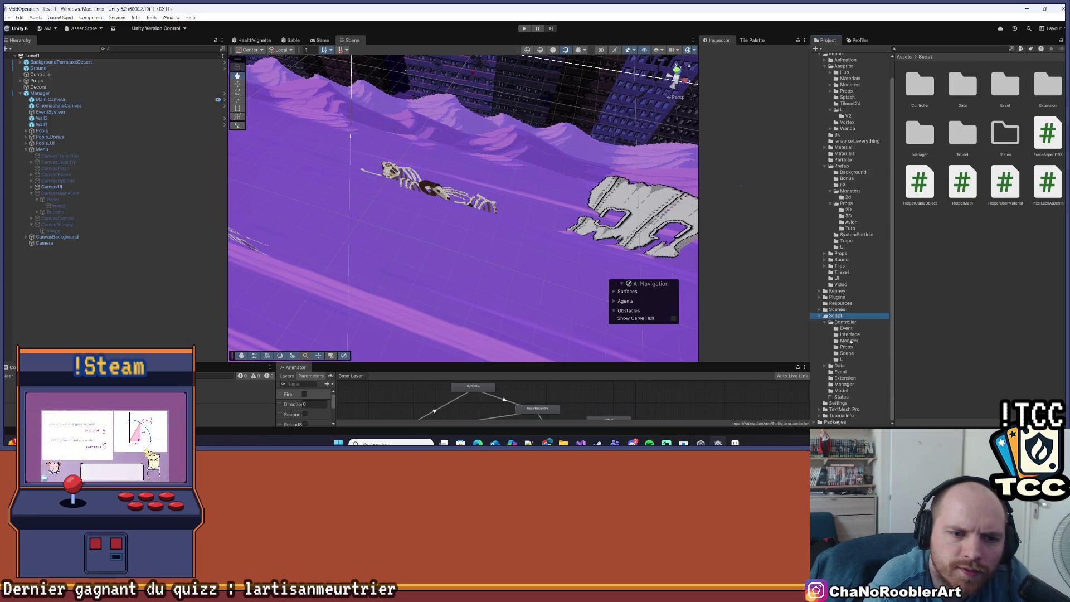
click(847, 322)
click(848, 315)
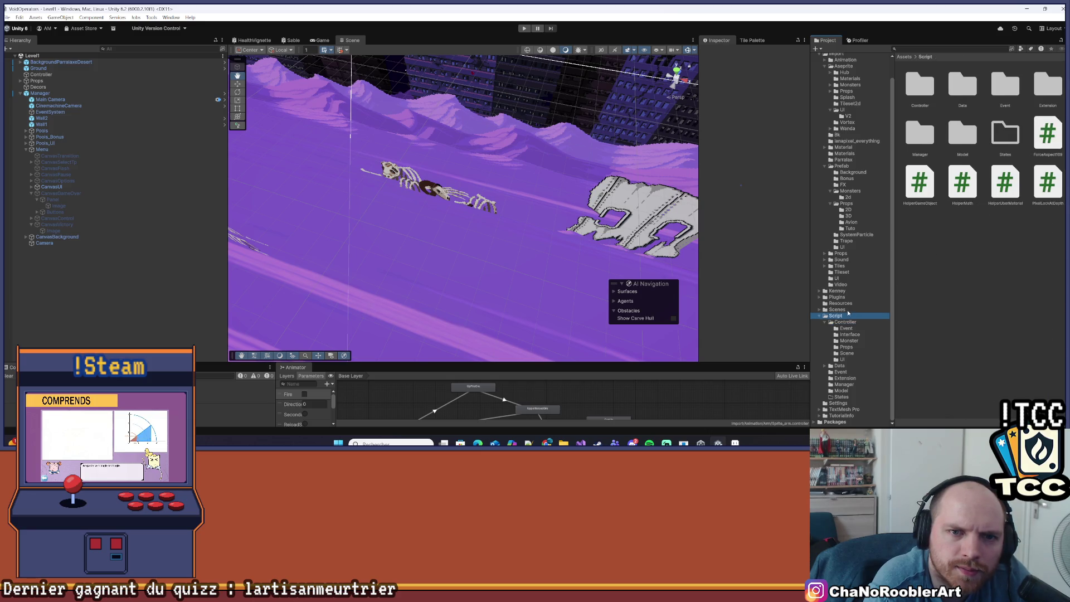
double_click(966, 93)
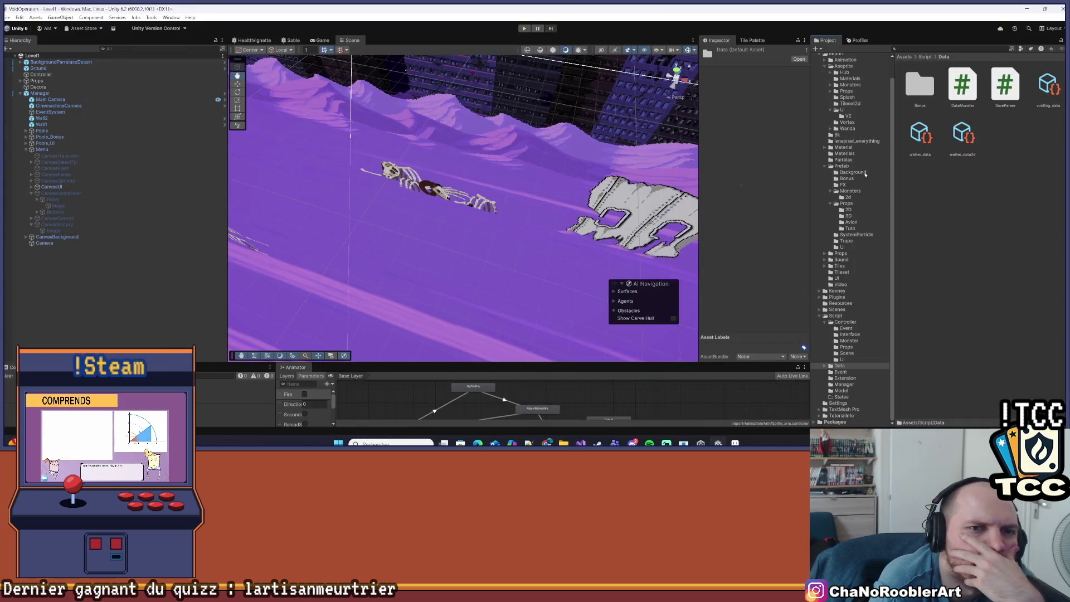
click(865, 166)
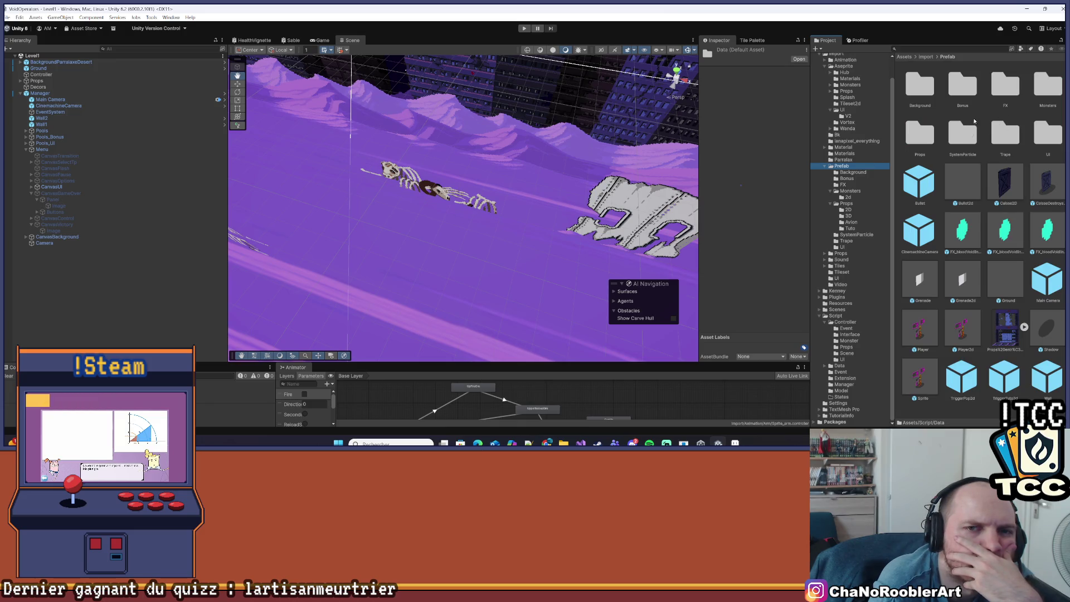
double_click(919, 132)
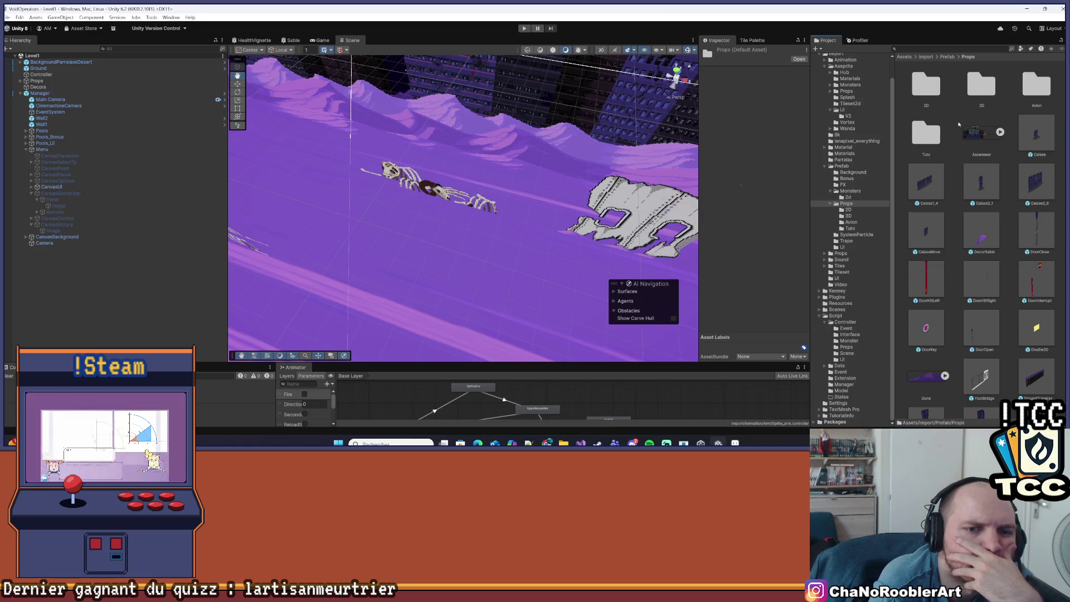
click(948, 57)
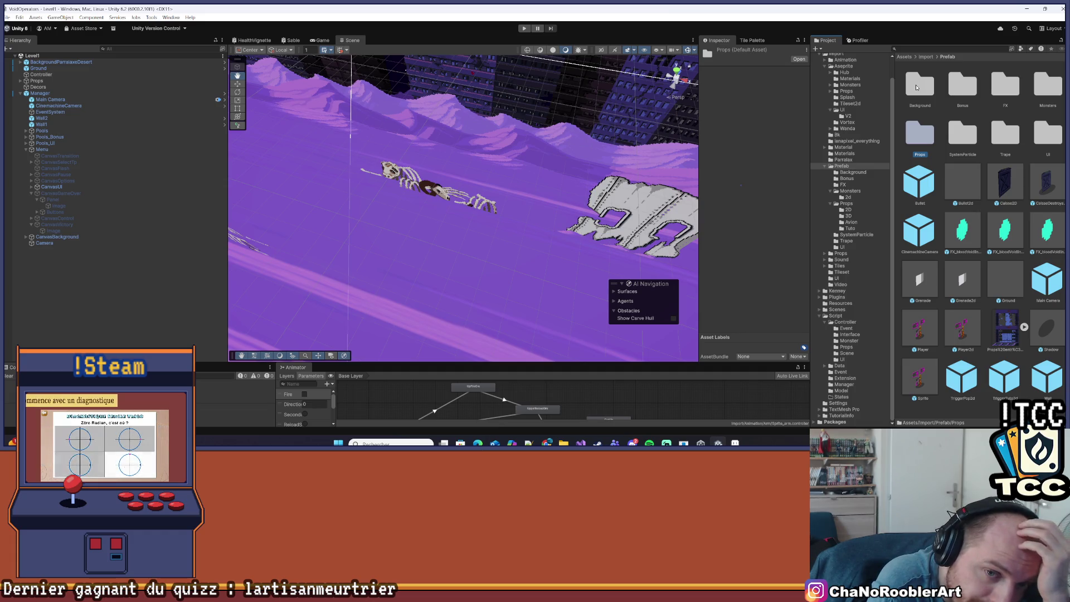
Step: Open the Grenade prefab and locate its Grenade3dController script in the project
click(931, 277)
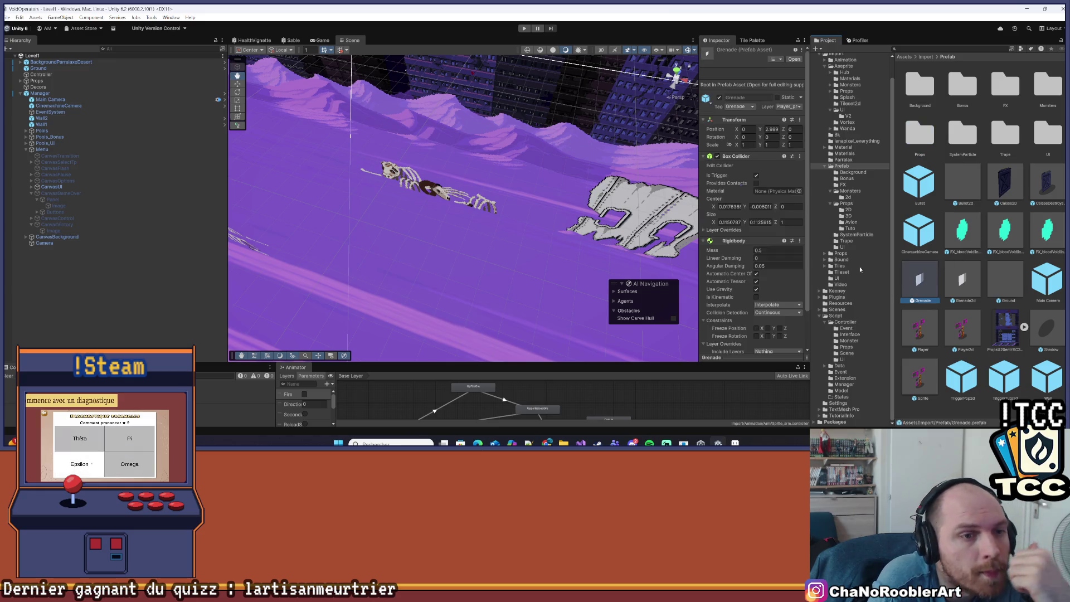
double_click(932, 277)
scroll(734, 194, down, 1)
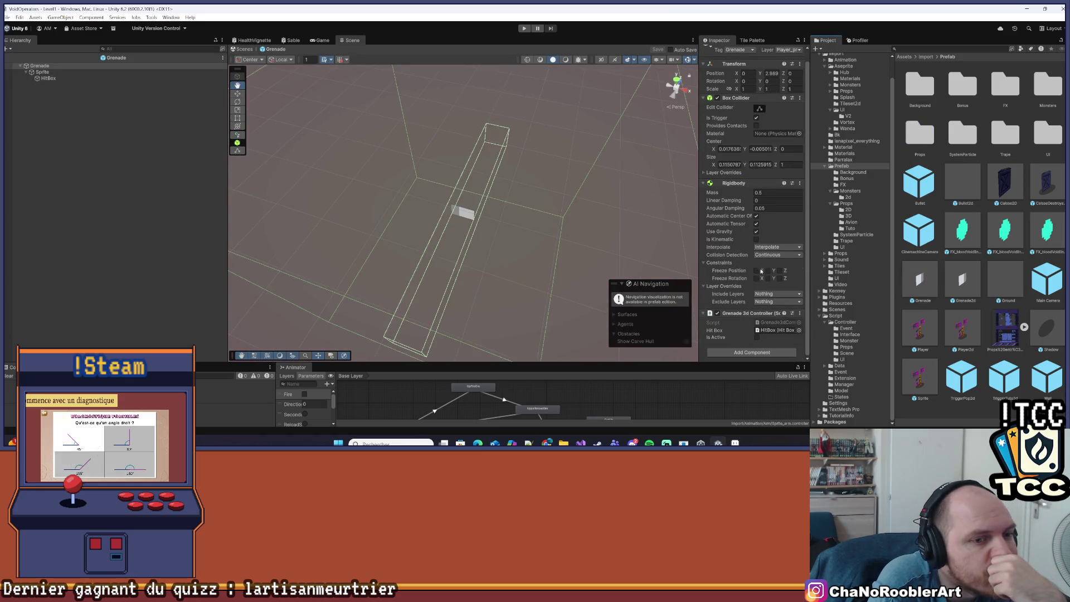
click(777, 322)
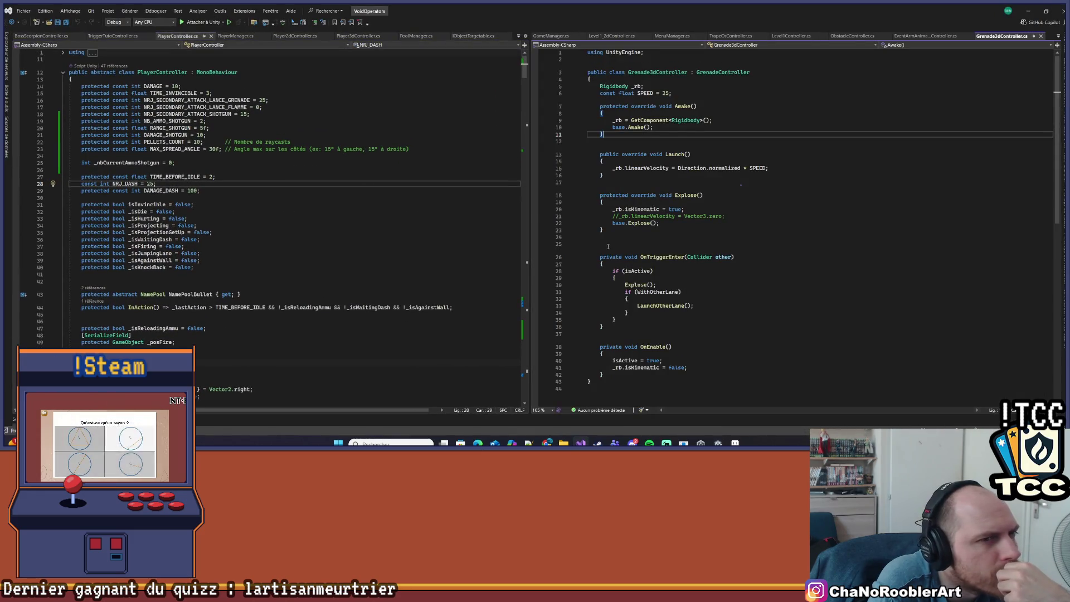
Step: Go to the GrenadeController base class definition and review its DAMAGE constant of 100
right_click(715, 68)
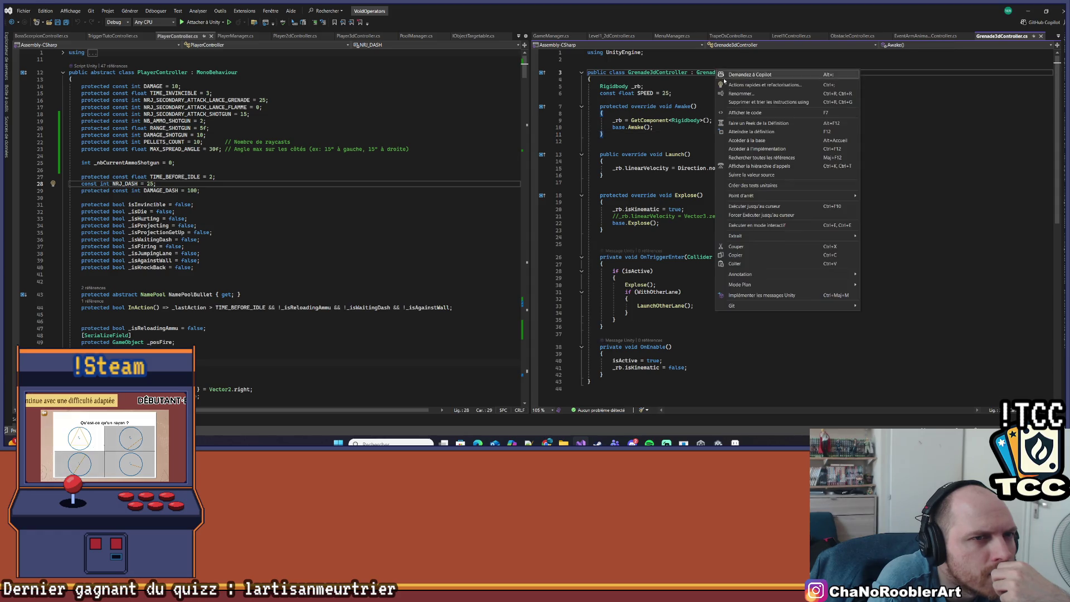
click(725, 132)
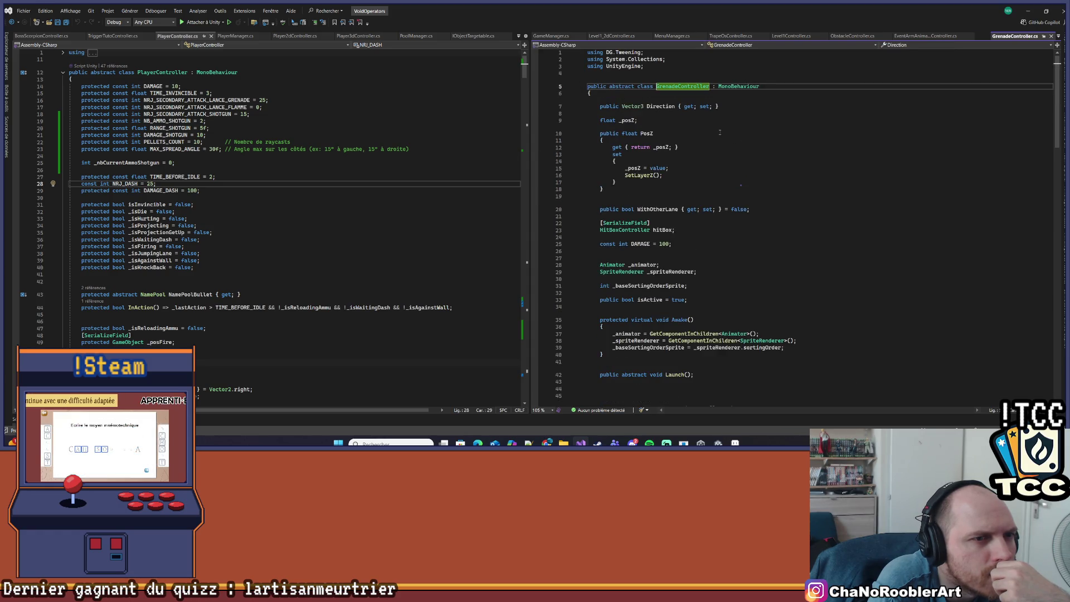
scroll(697, 167, down, 2)
click(676, 201)
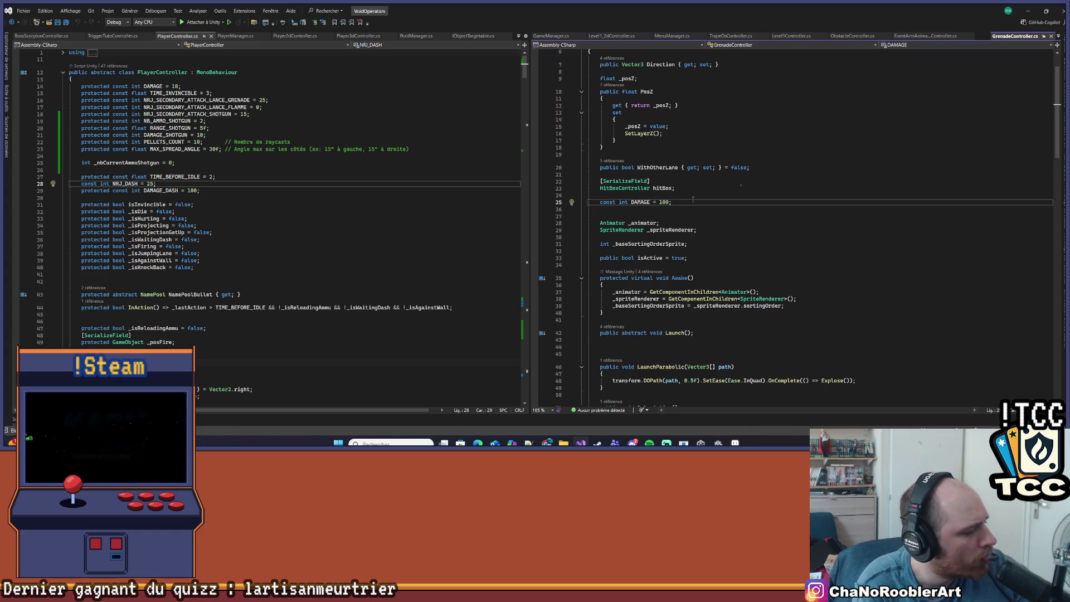
click(279, 205)
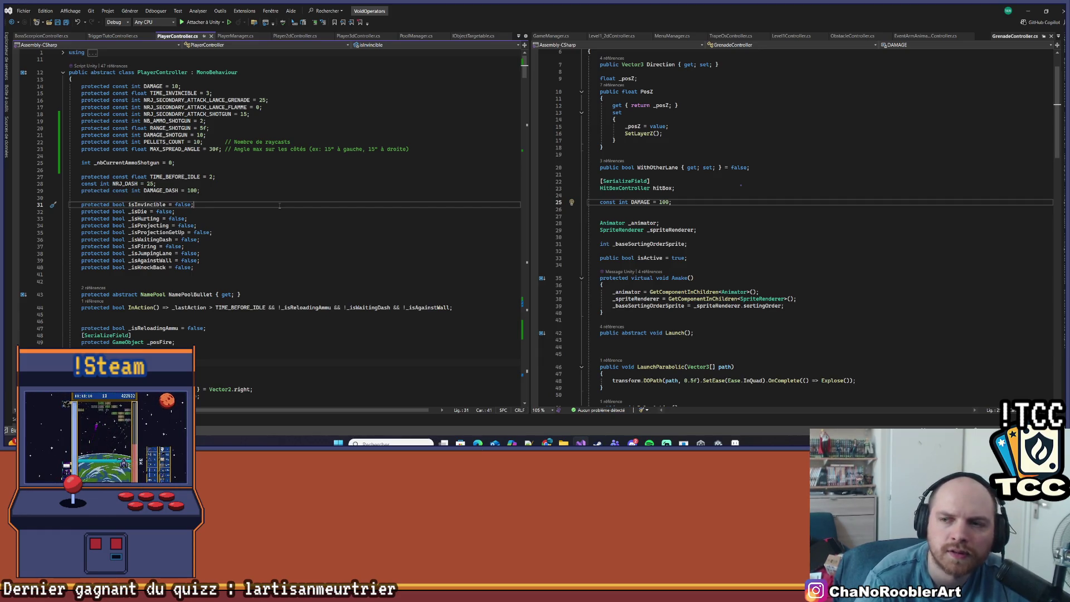
Step: Navigate back through PlayerController to Grenade3dController.cs, then return to Unity's Grenade prefab
key(Up)
key(Up)
key(Up)
key(End)
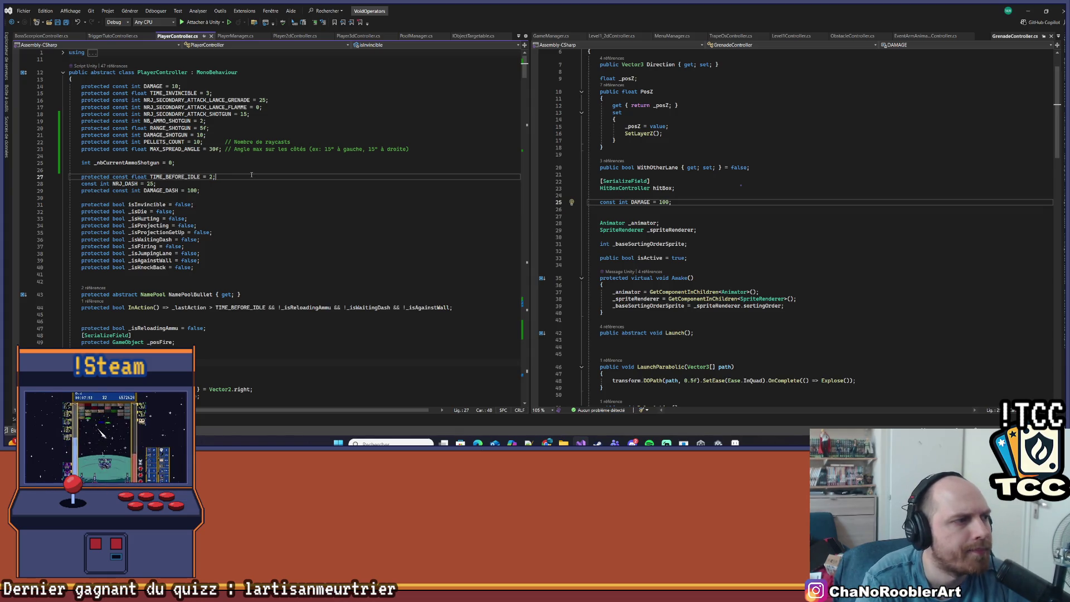
key(Up)
key(Up)
key(Up)
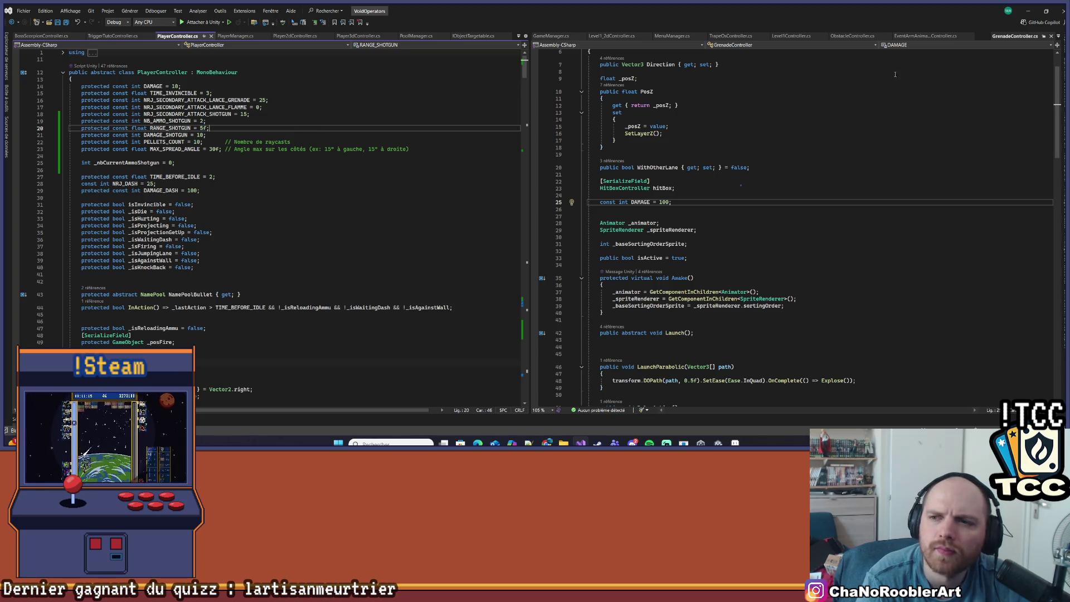
key(ctrl+Tab)
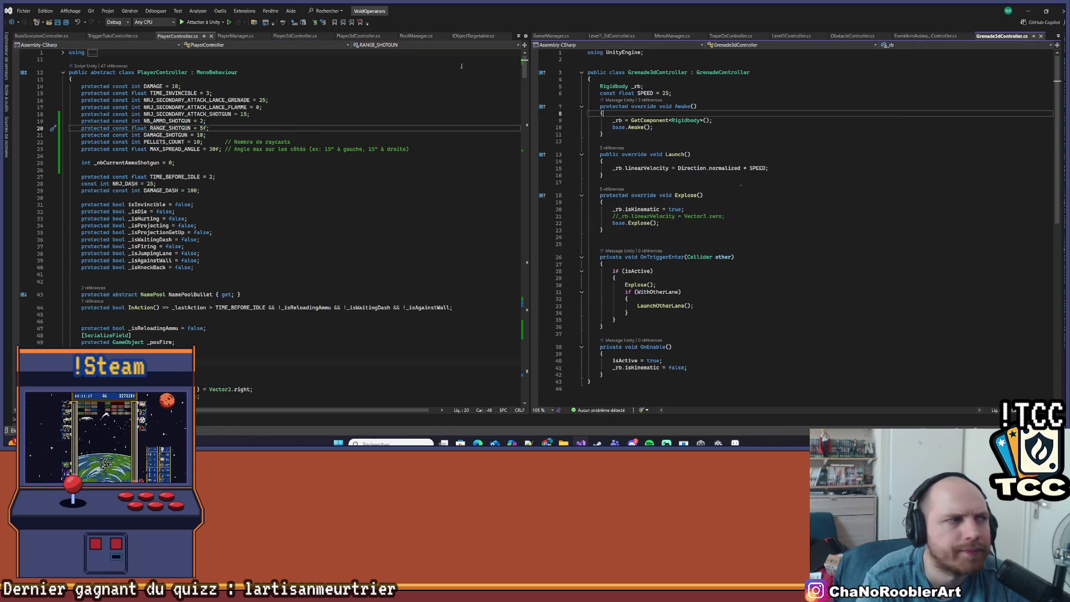
click(1028, 10)
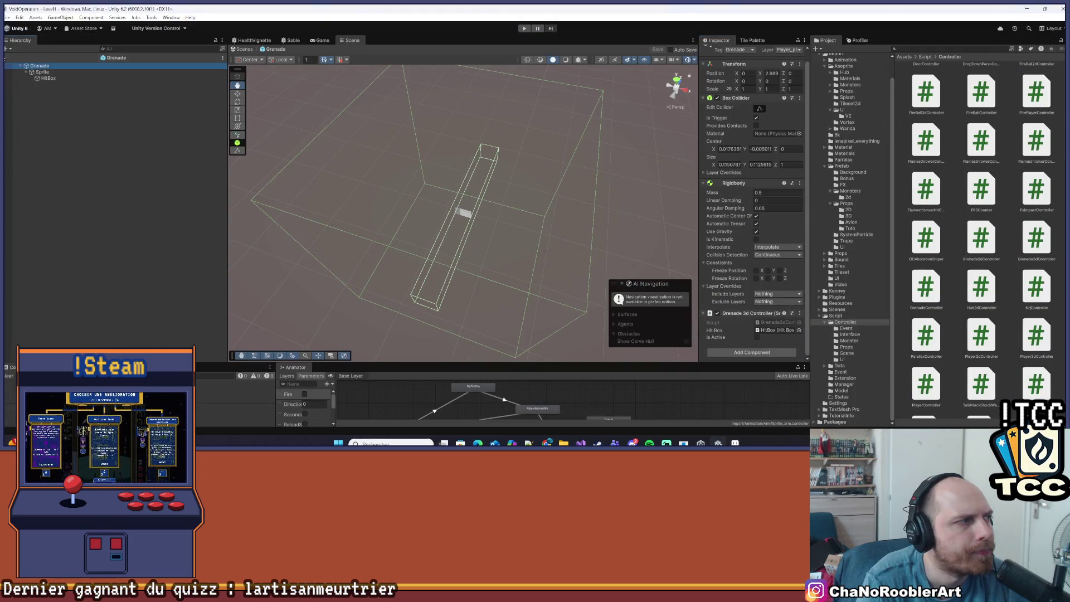
Step: Leave the Grenade prefab for the Level1 scene and save it
click(8, 57)
click(7, 17)
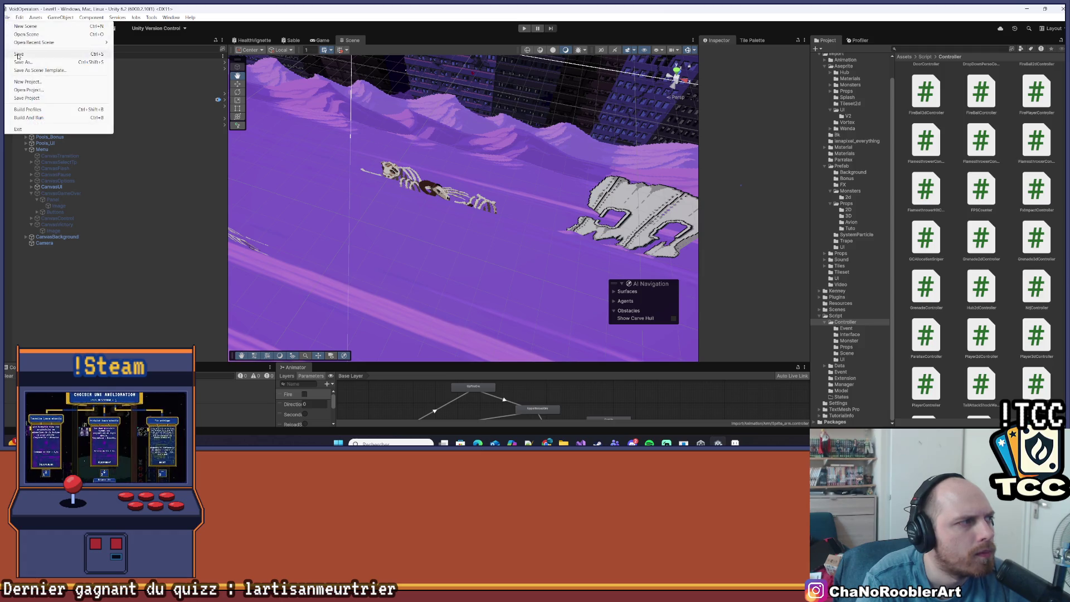
click(20, 55)
Step: Collapse the Menu objects, inspect the Manager object, and collapse the Level1 hierarchy
scroll(397, 230, down, 5)
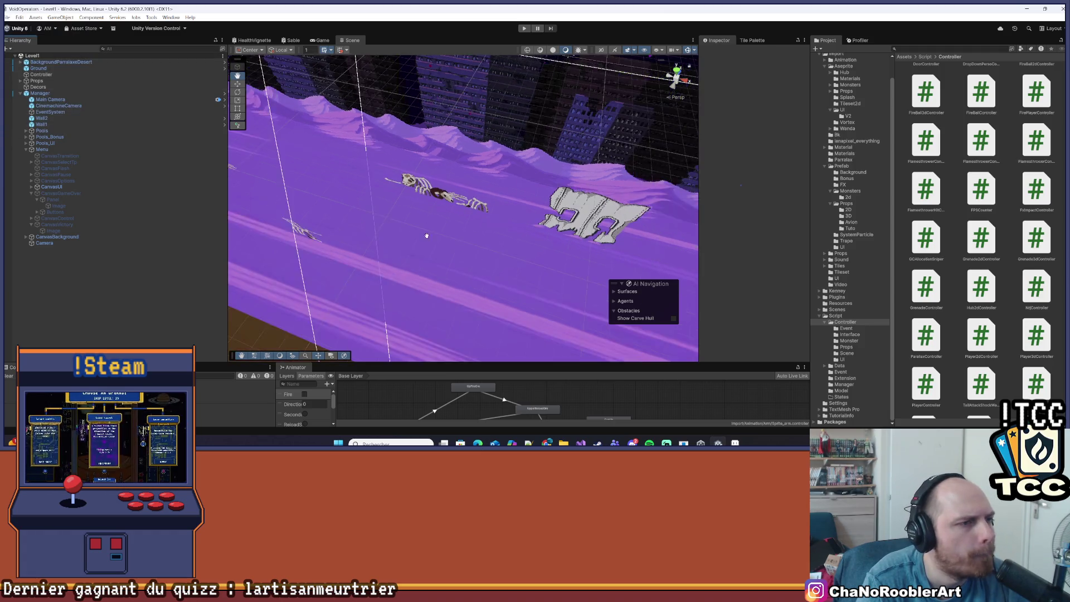
drag(397, 231, 550, 196)
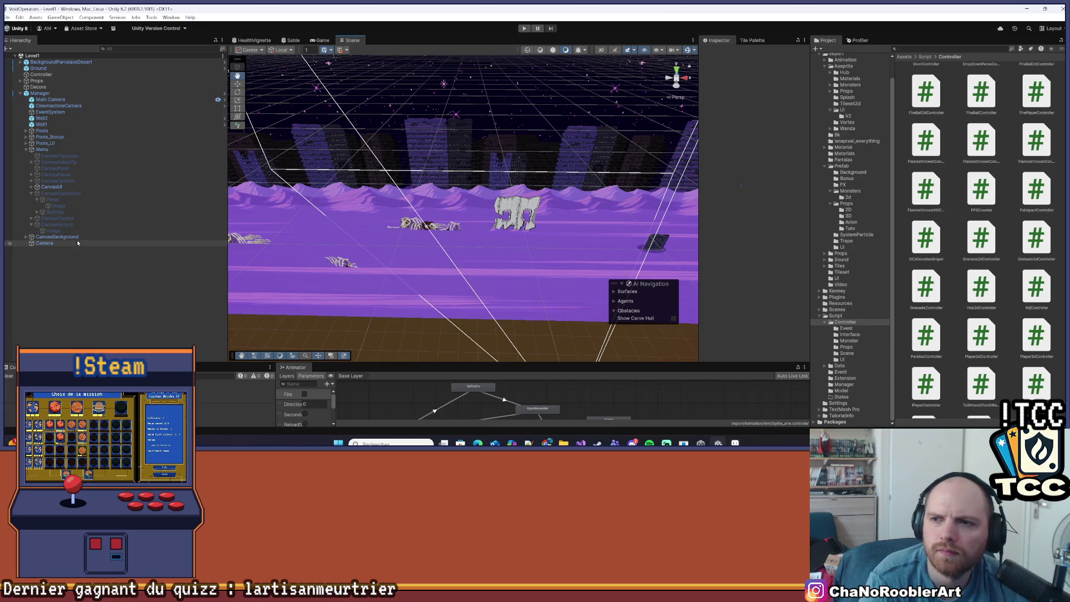
click(26, 150)
click(156, 93)
click(766, 103)
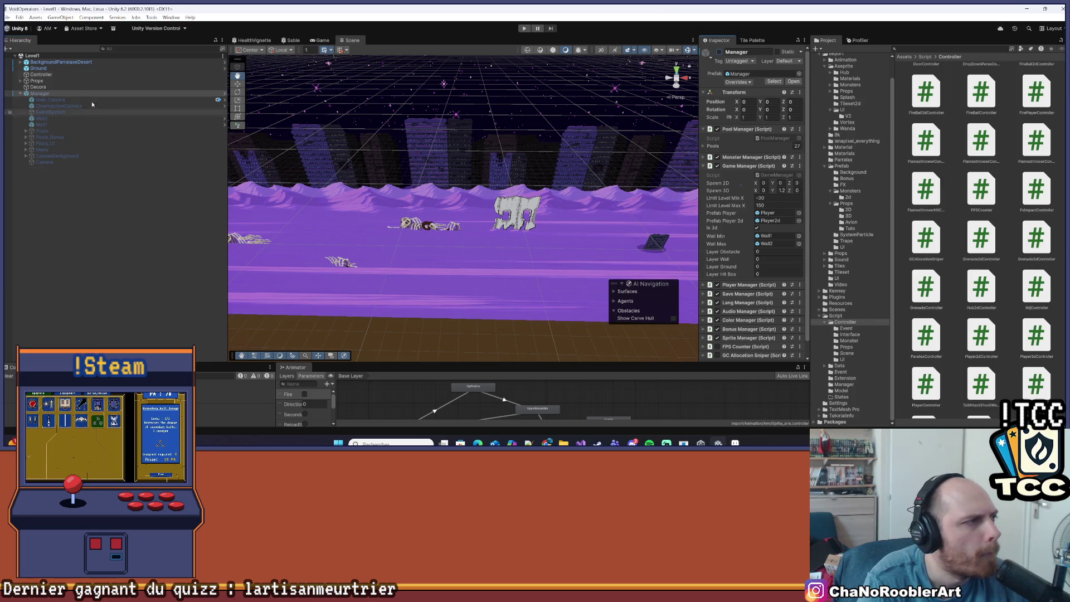
click(15, 56)
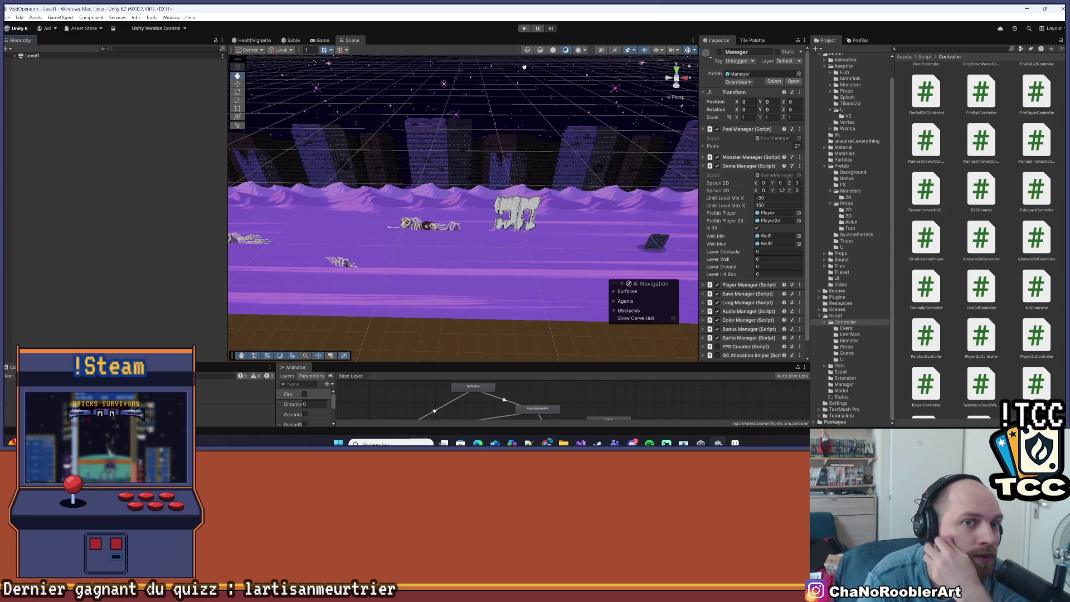
Step: Collapse the Aseprite, Import, Controller and Script folders, re-expand Level1, and save
scroll(852, 174, up, 2)
click(826, 86)
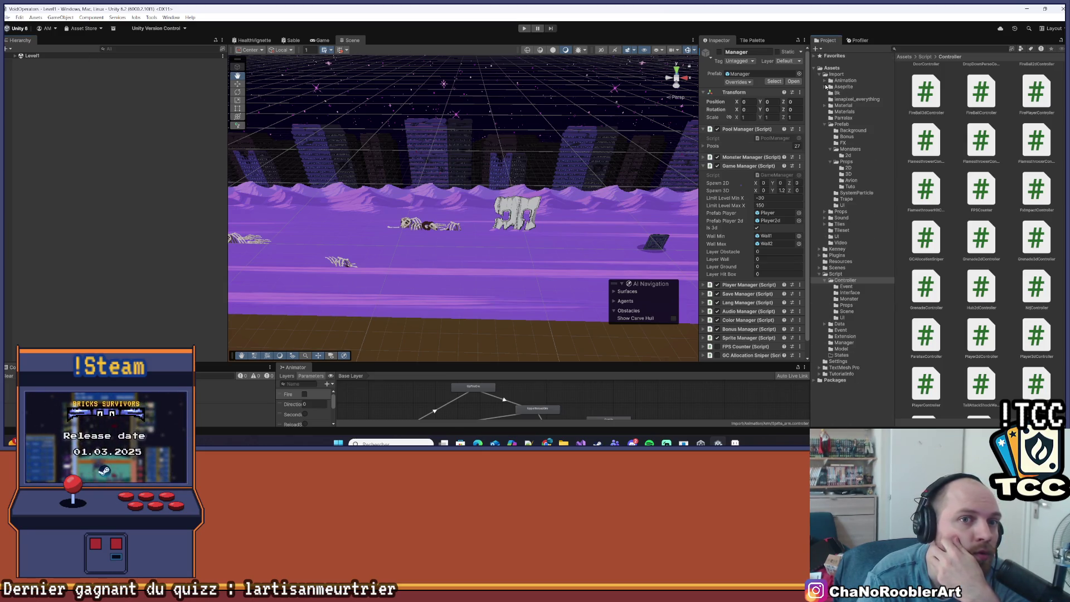
click(821, 75)
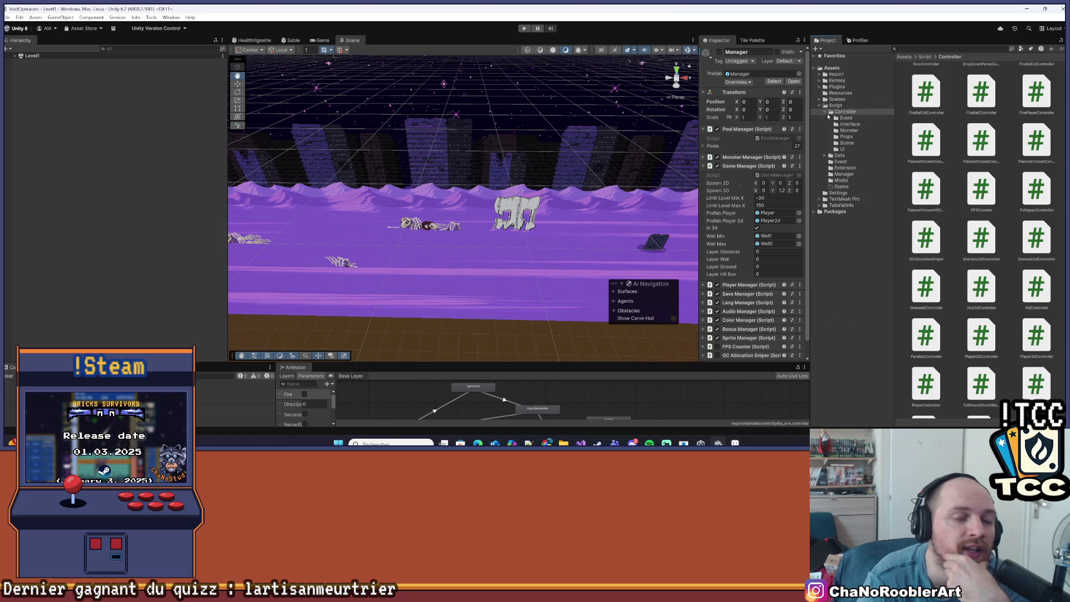
click(824, 112)
click(820, 106)
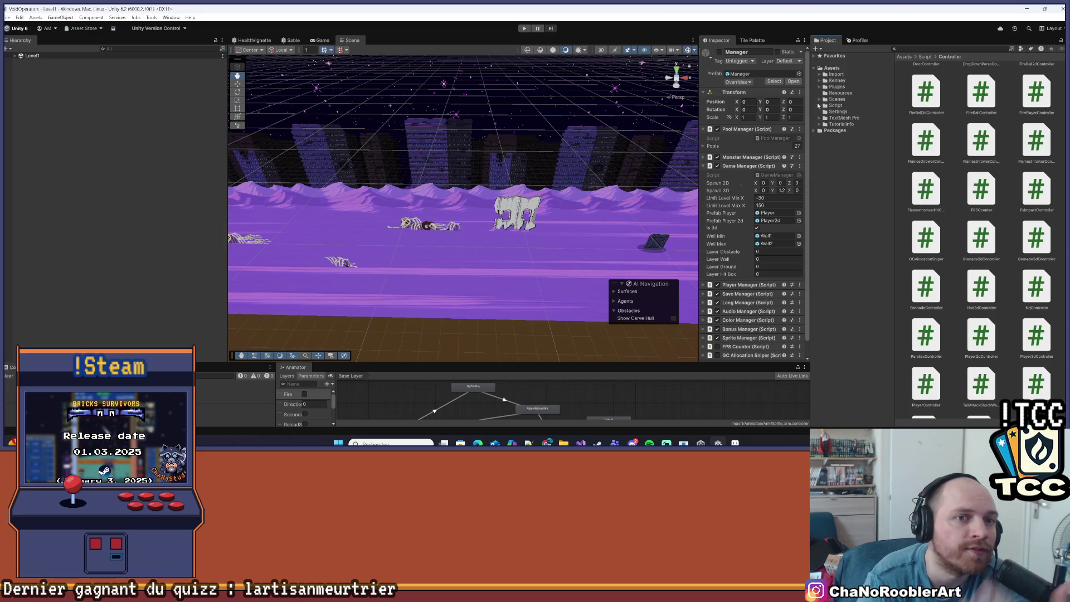
click(15, 56)
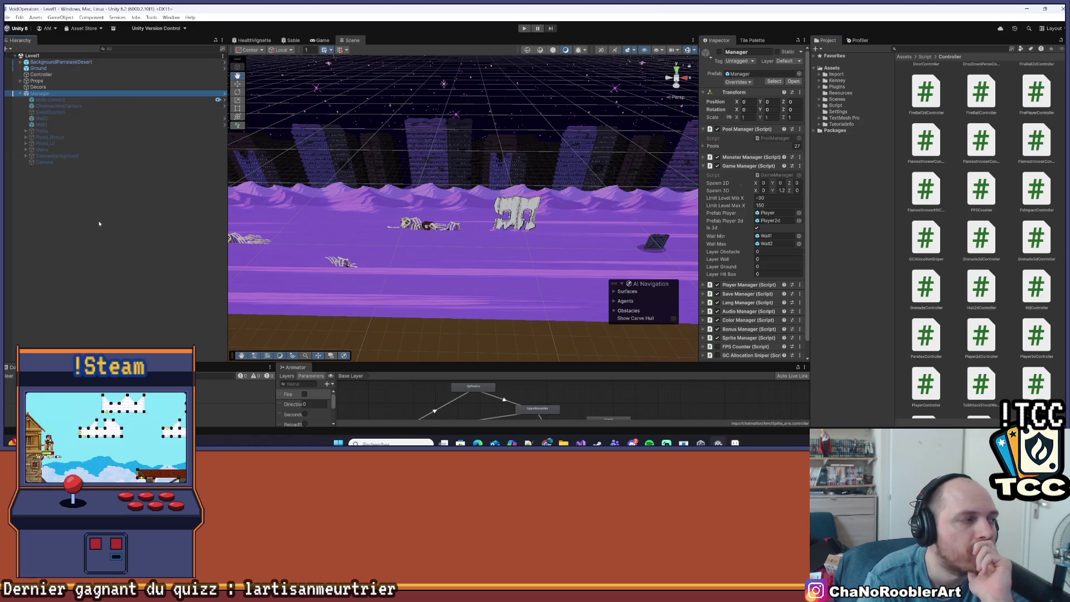
click(6, 18)
click(6, 18)
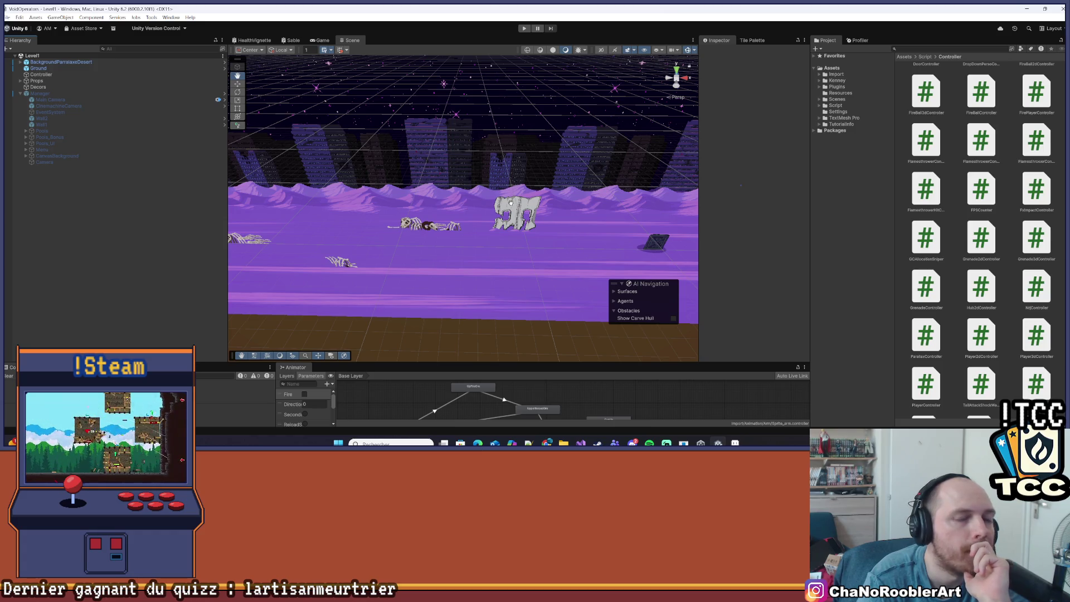
Step: Open the Scenes folder and load the Level1_2D scene
click(836, 99)
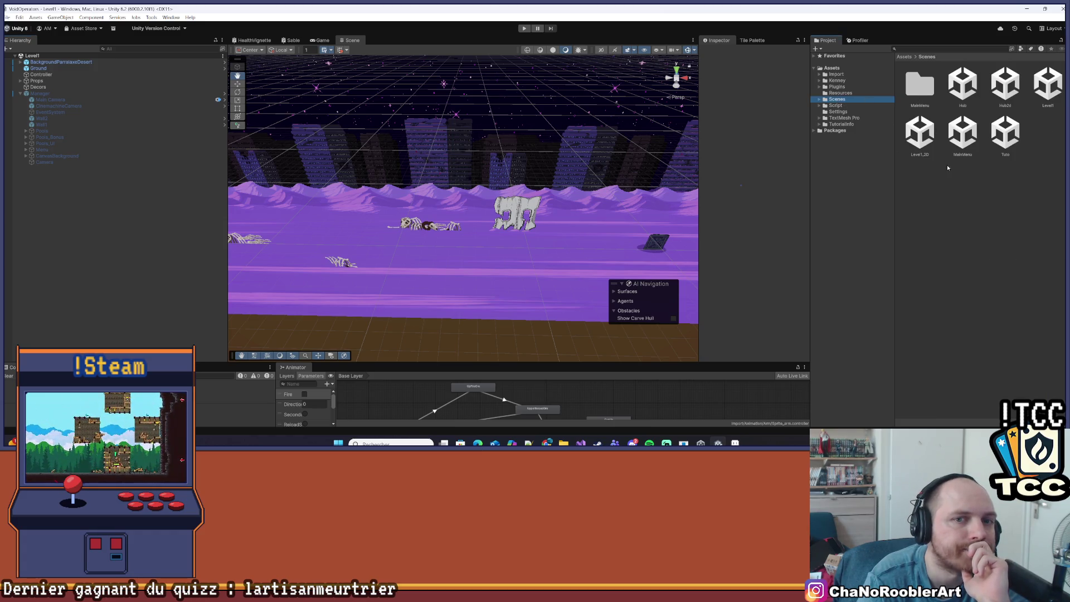
click(1045, 89)
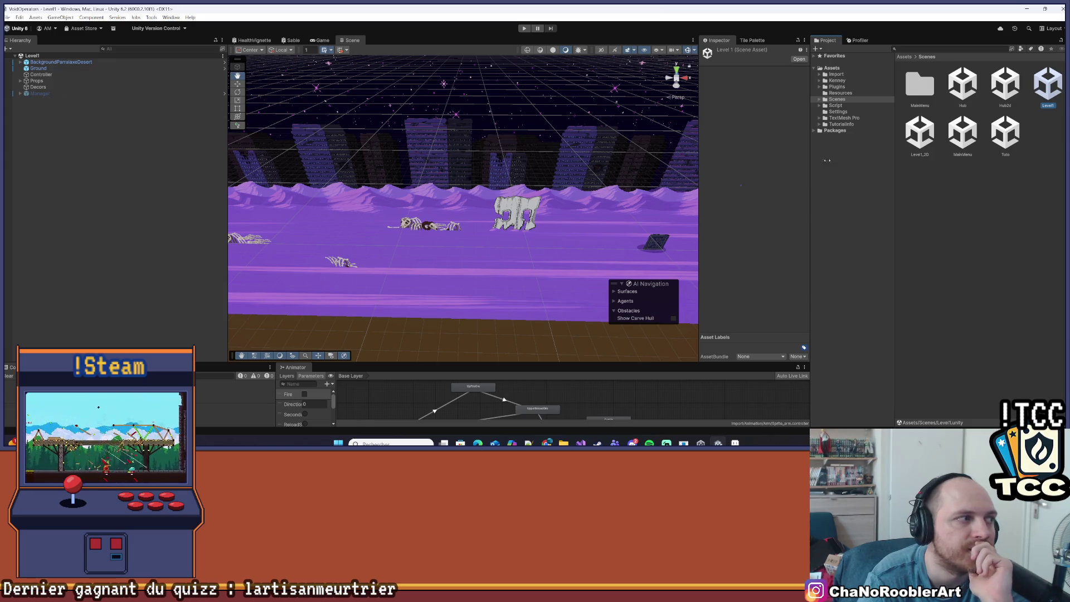
double_click(916, 143)
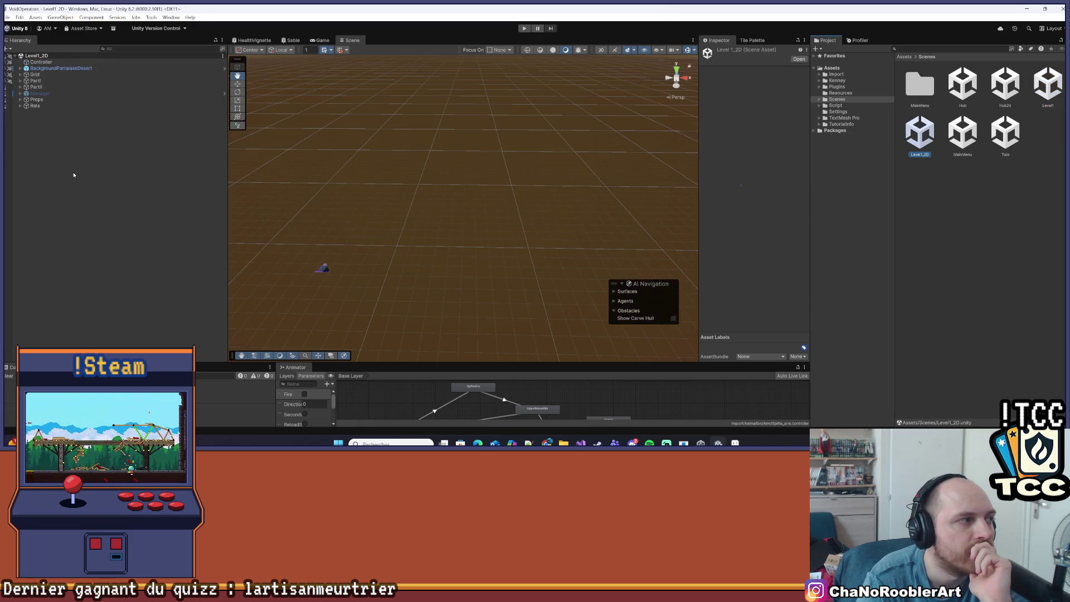
click(73, 175)
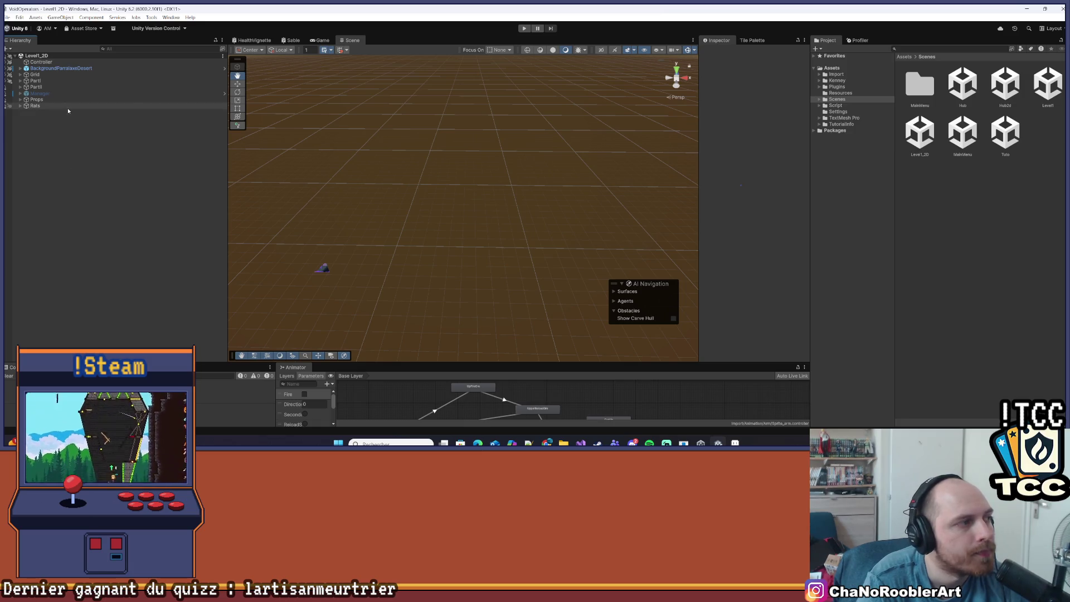
Step: Look over the Tuto scene, switching the Scene view to flat 2D
double_click(1005, 133)
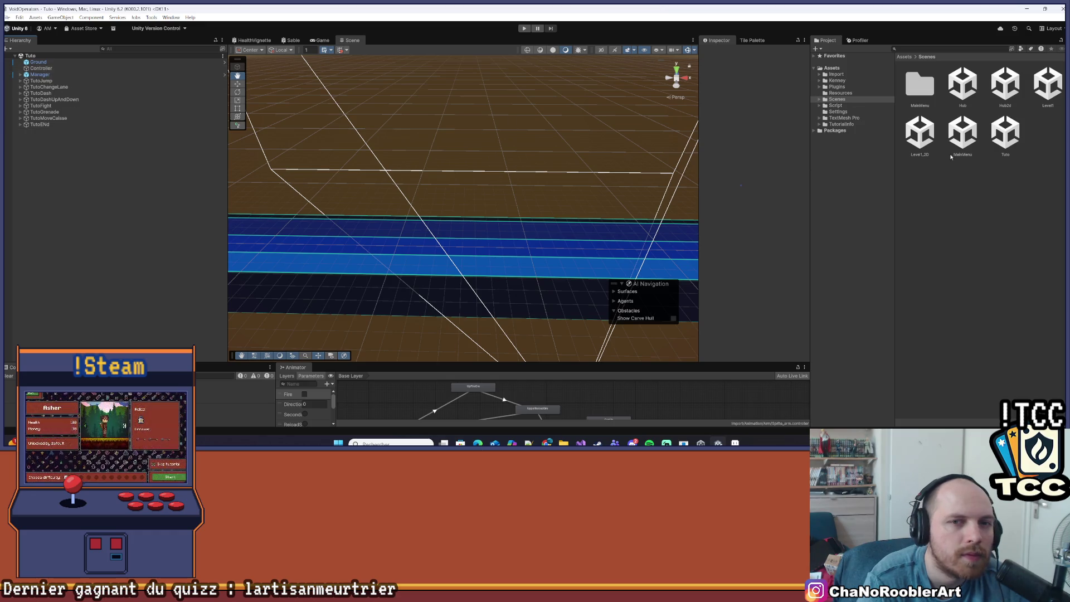
click(1003, 95)
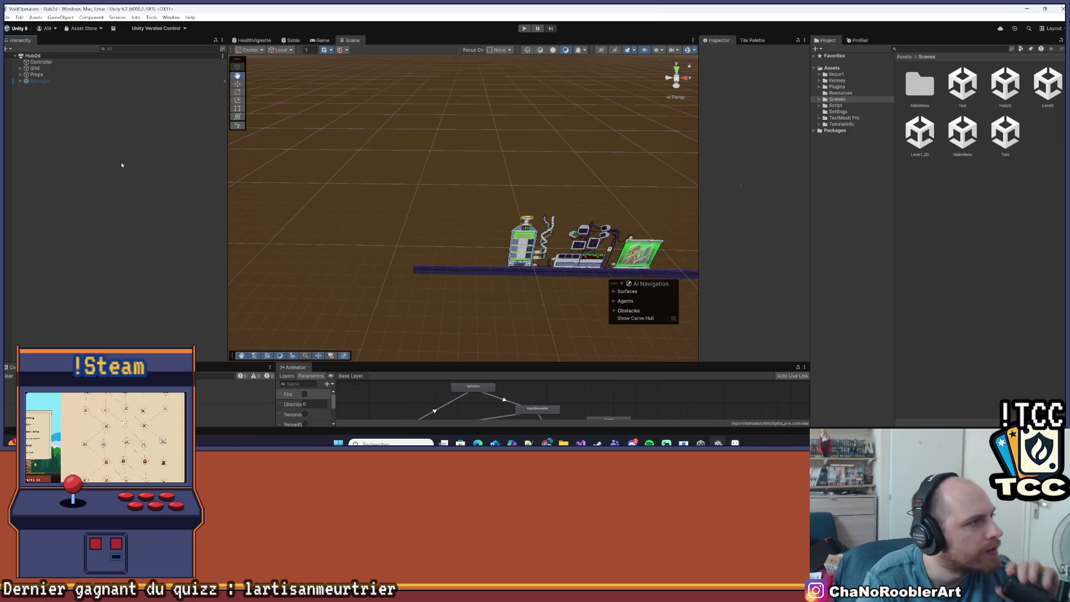
drag(525, 171, 430, 139)
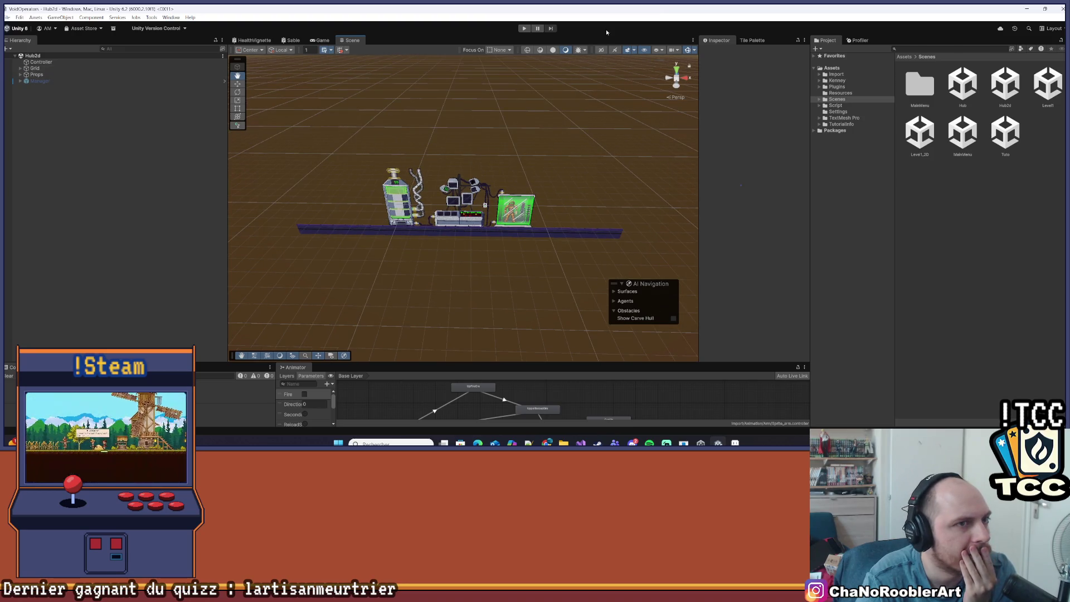
click(602, 50)
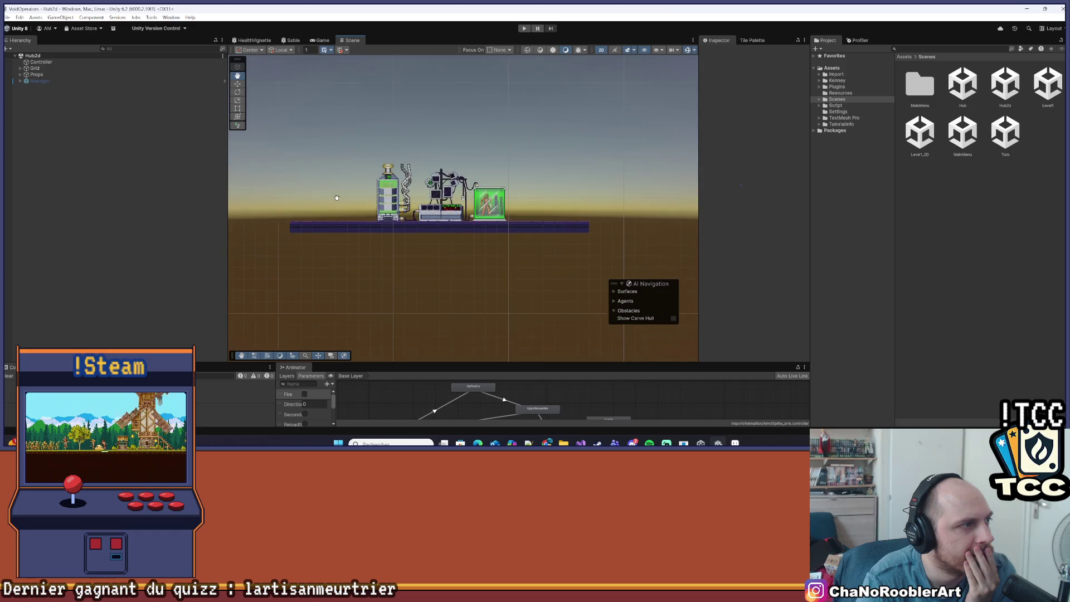
double_click(1005, 136)
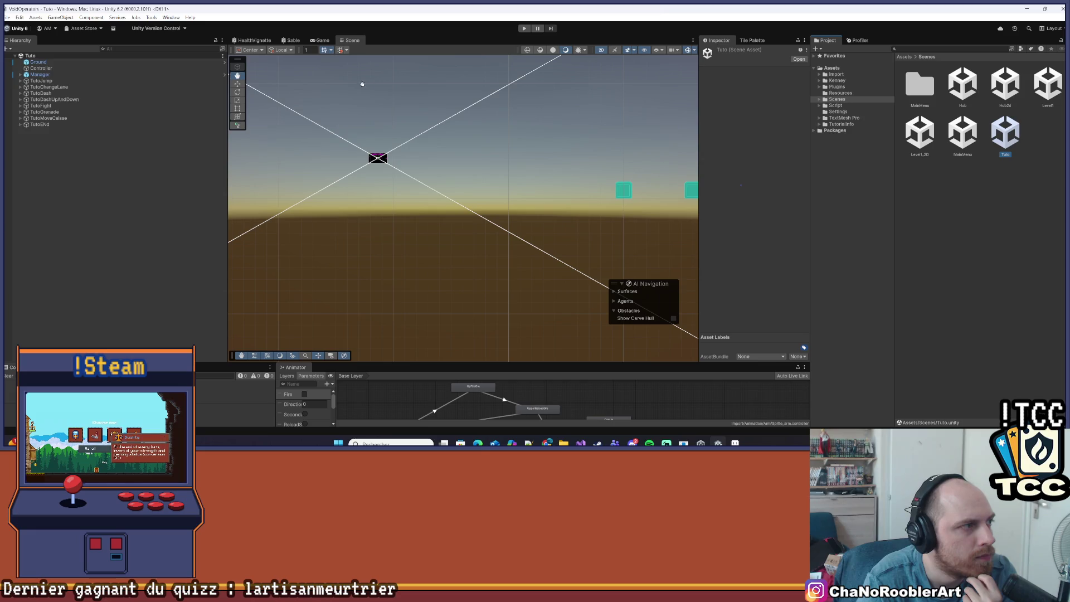
Step: Open the Hub scene and frame its Manager object, then load the MainMenu scene
click(965, 84)
double_click(964, 84)
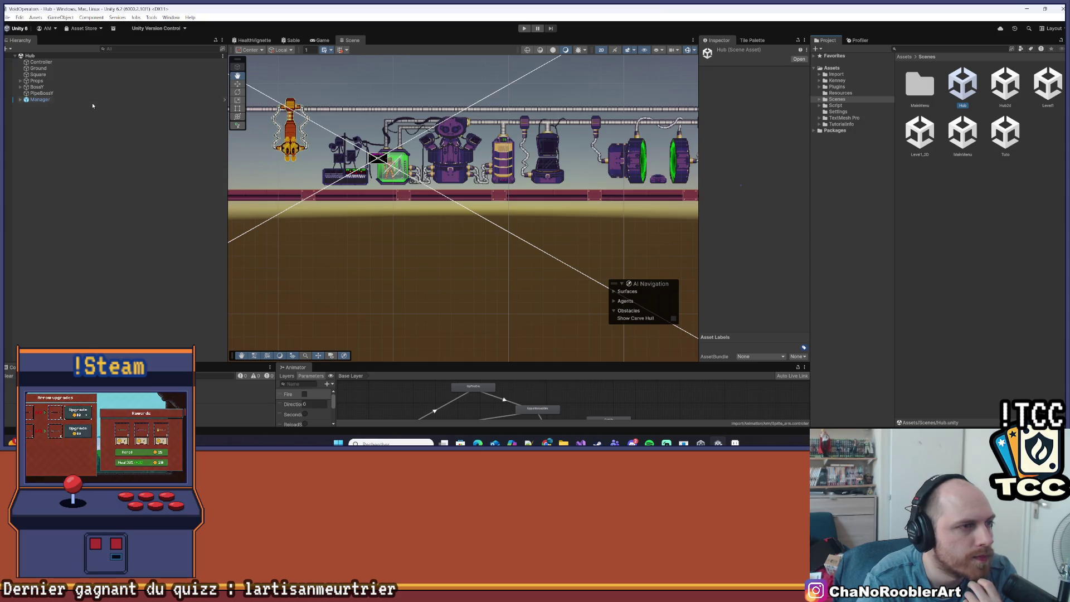
click(92, 101)
key(f)
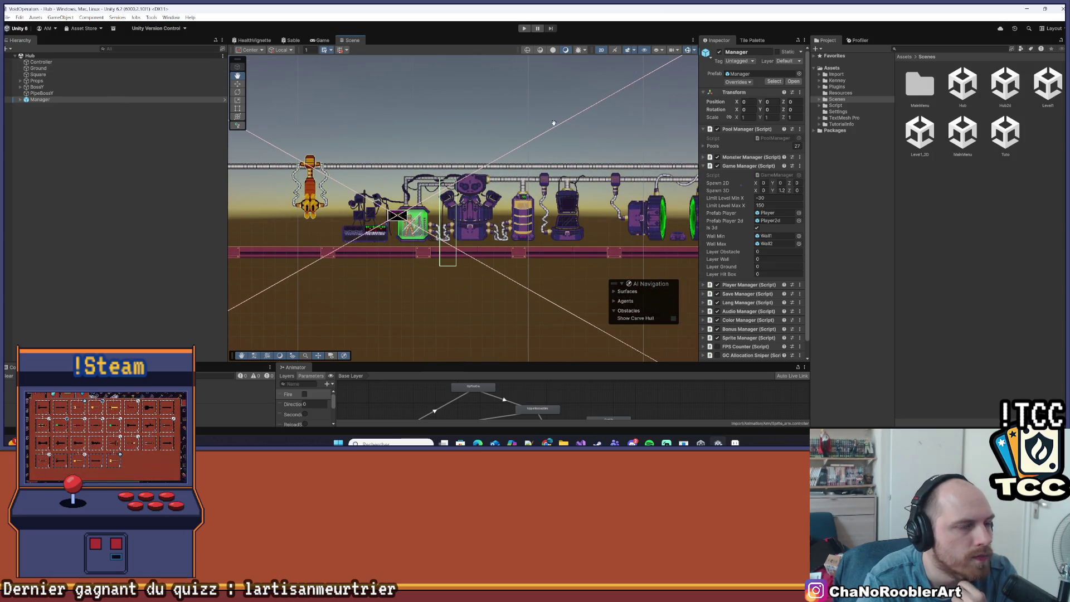
click(963, 132)
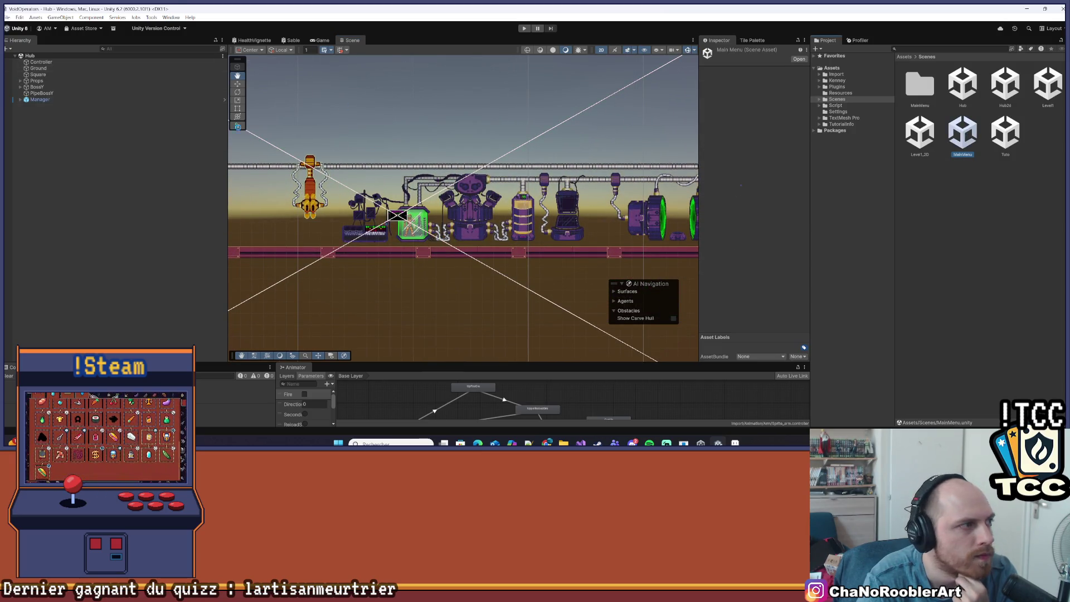
click(95, 84)
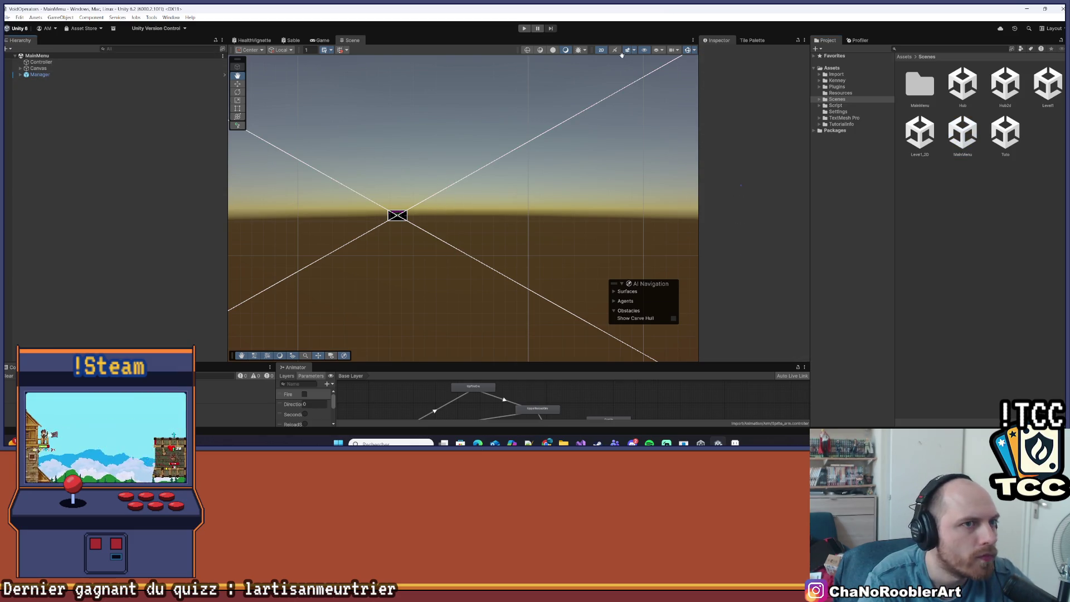
Step: Toggle the scene view to 3D and back to 2D, then open Tuto and deactivate its Manager
key(2)
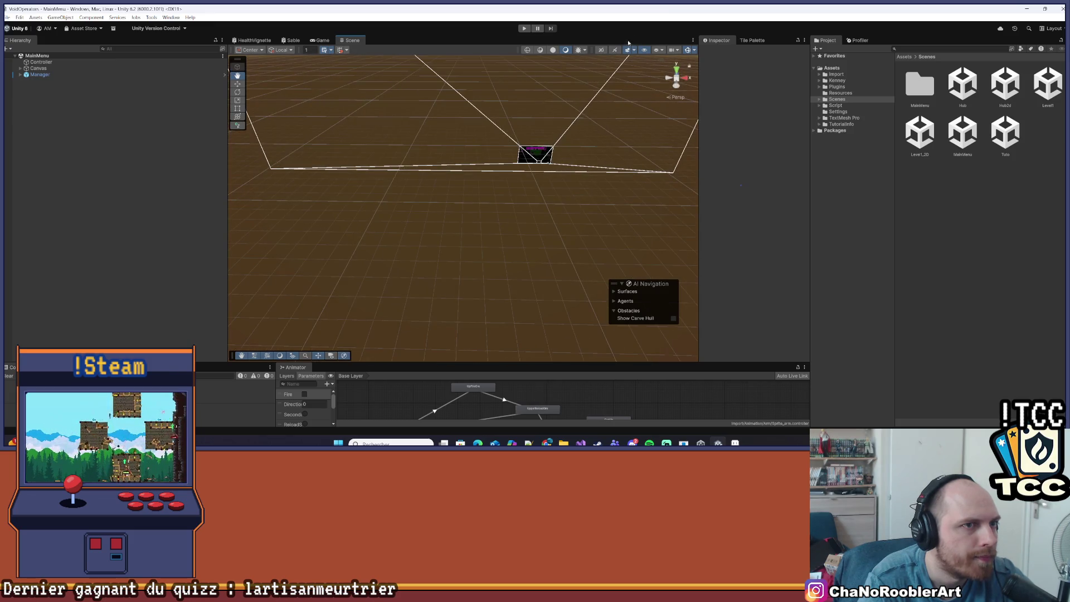
click(601, 50)
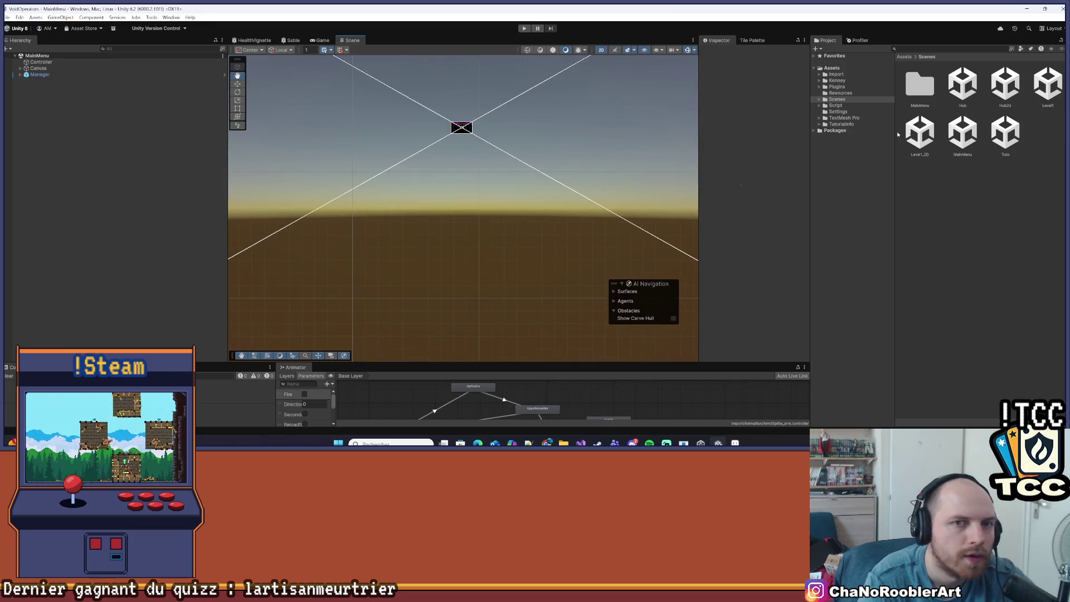
click(1003, 143)
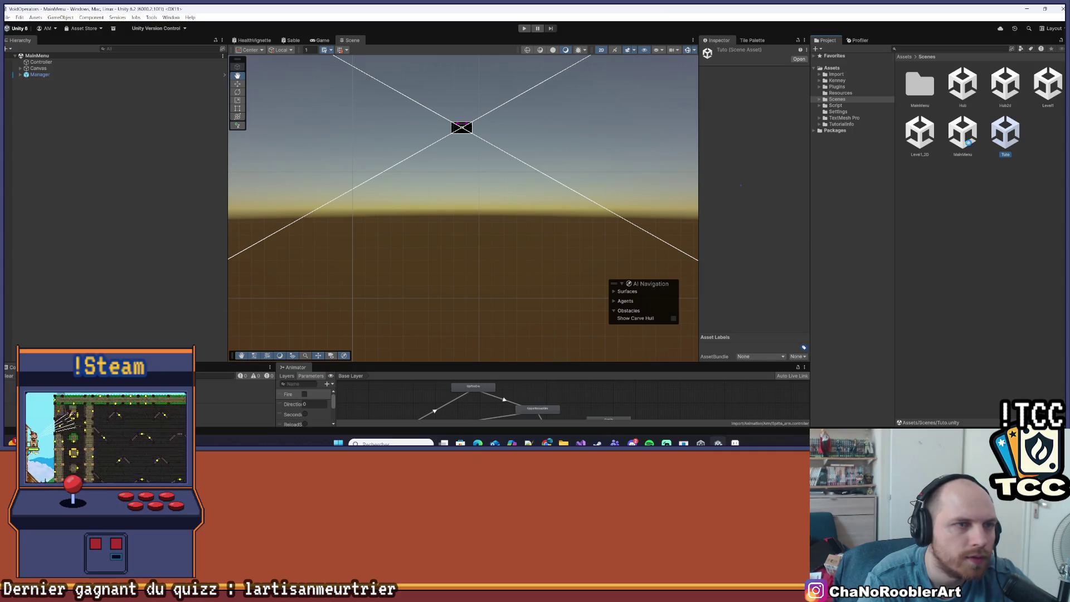
click(75, 74)
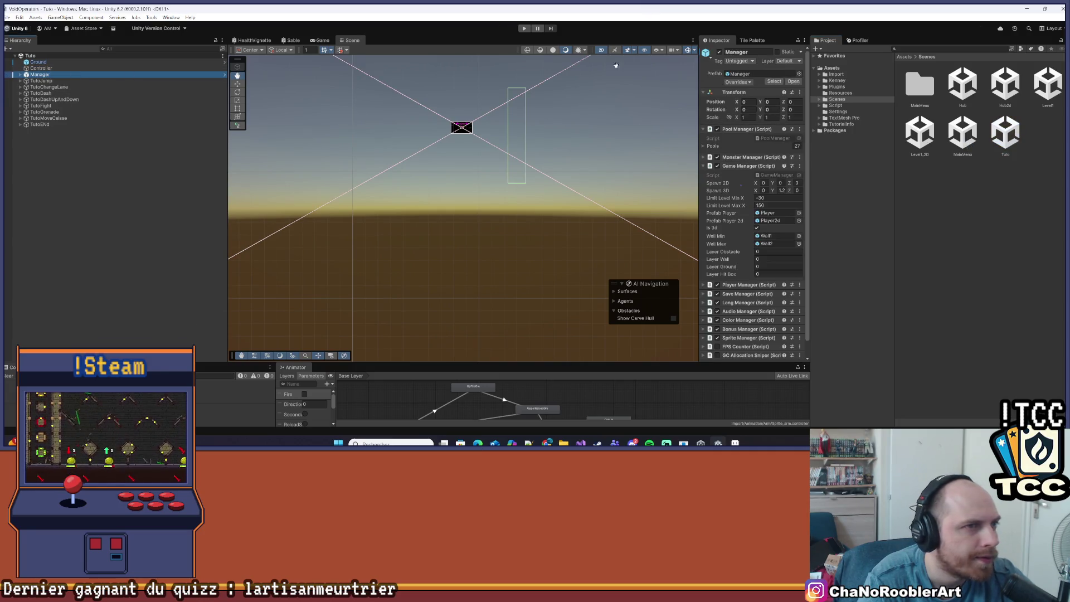
click(718, 53)
Step: Open the Level1_2D, Level1 and Hub2d scenes in turn, ending back on MainMenu
double_click(962, 133)
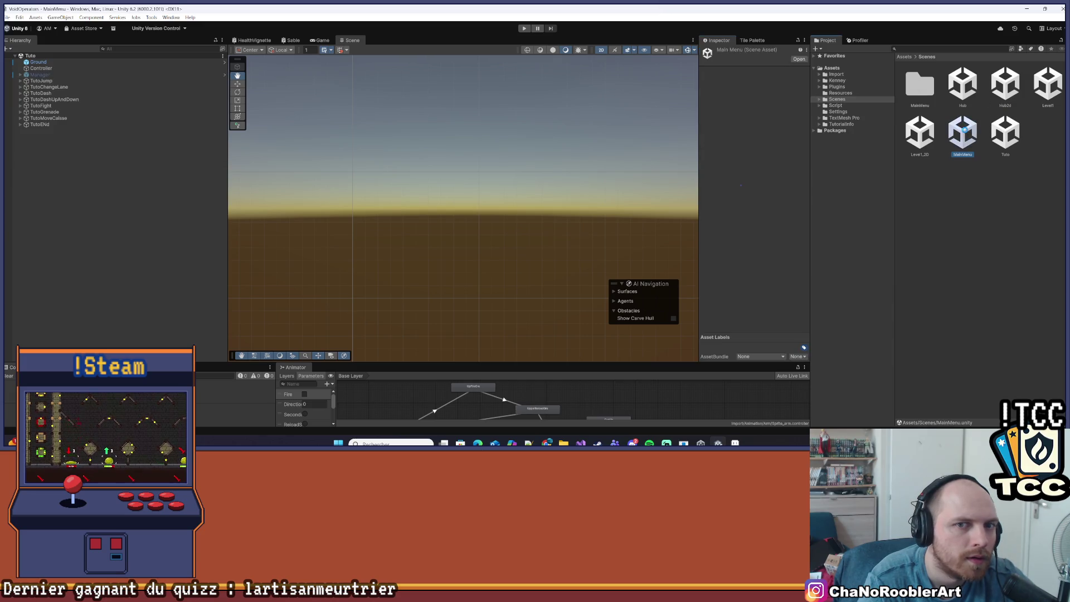
double_click(919, 133)
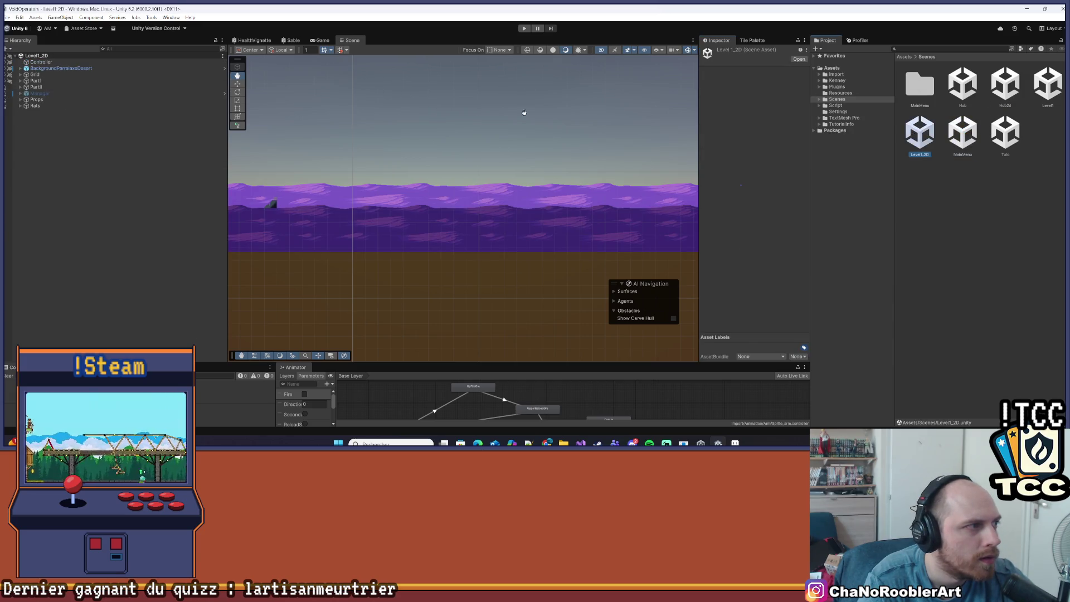
double_click(1047, 84)
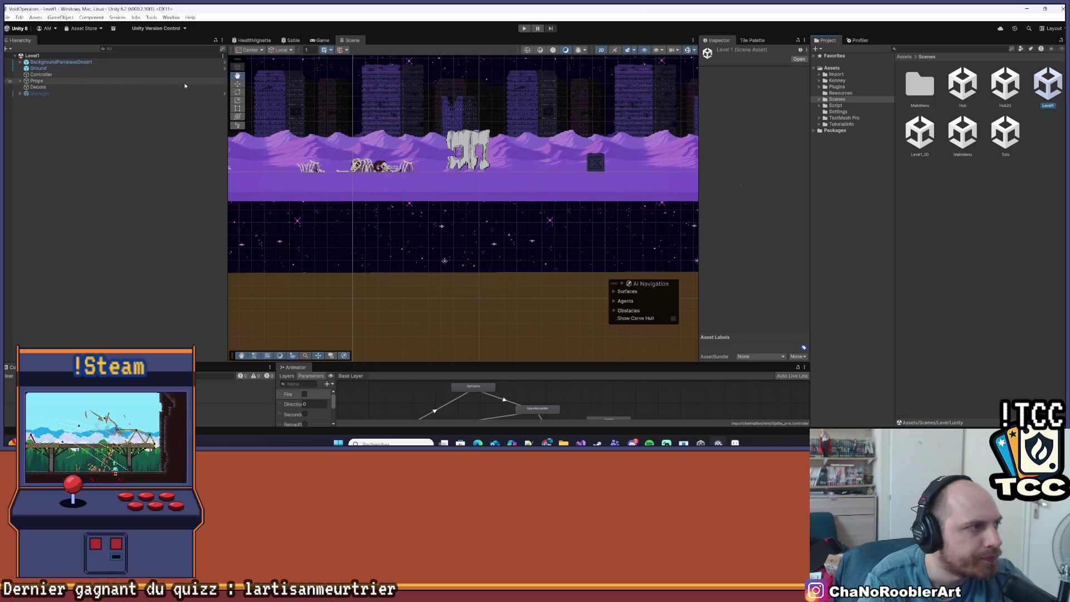
double_click(995, 90)
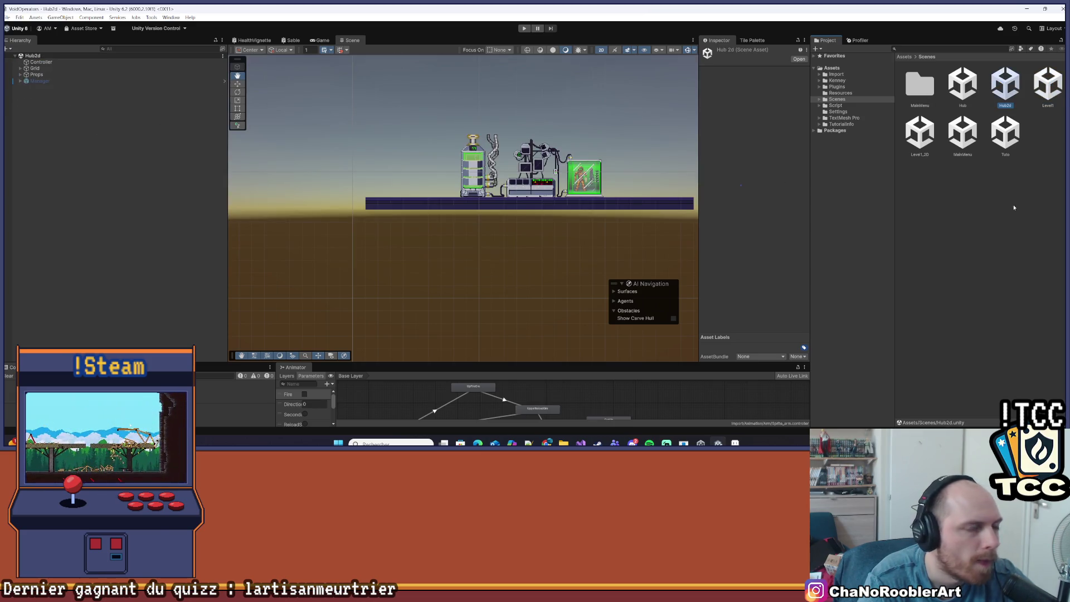
double_click(962, 132)
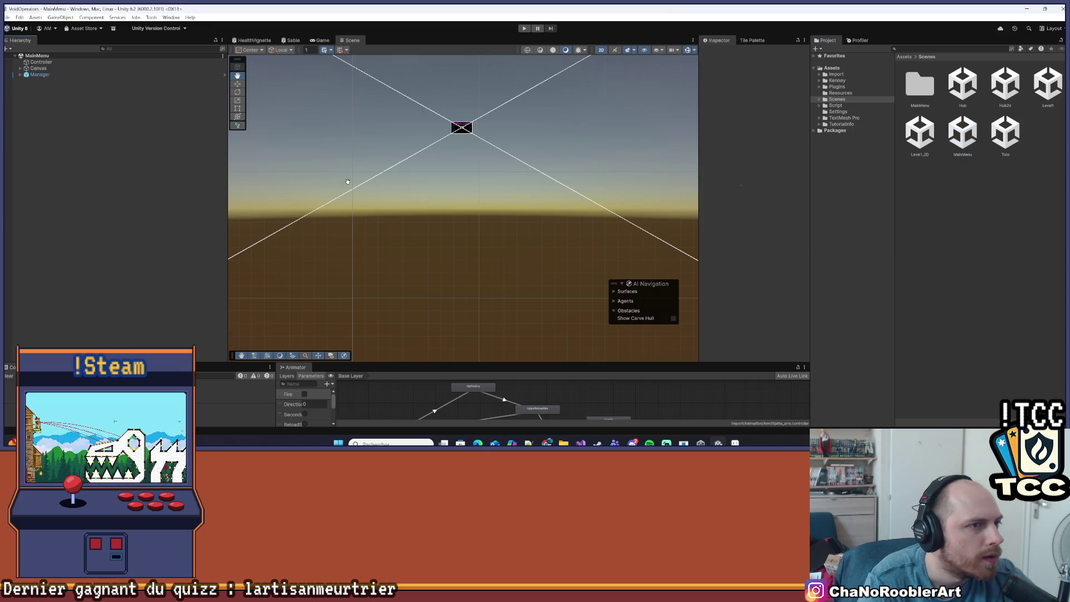
Step: Select and frame the MainMenu Canvas, then bring up Build Profiles from the File menu
double_click(40, 74)
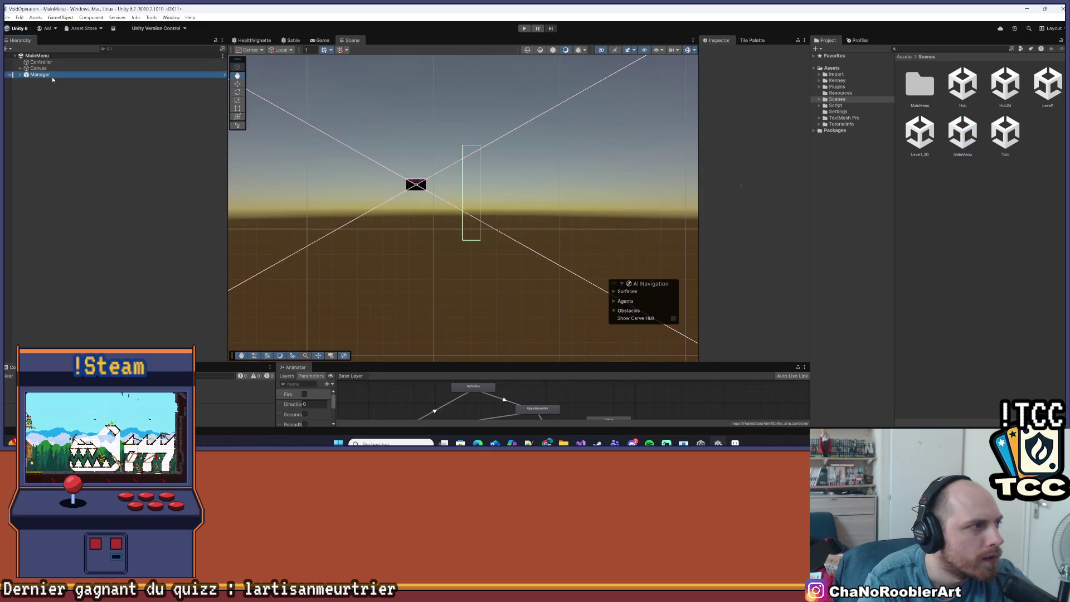
click(58, 56)
double_click(38, 68)
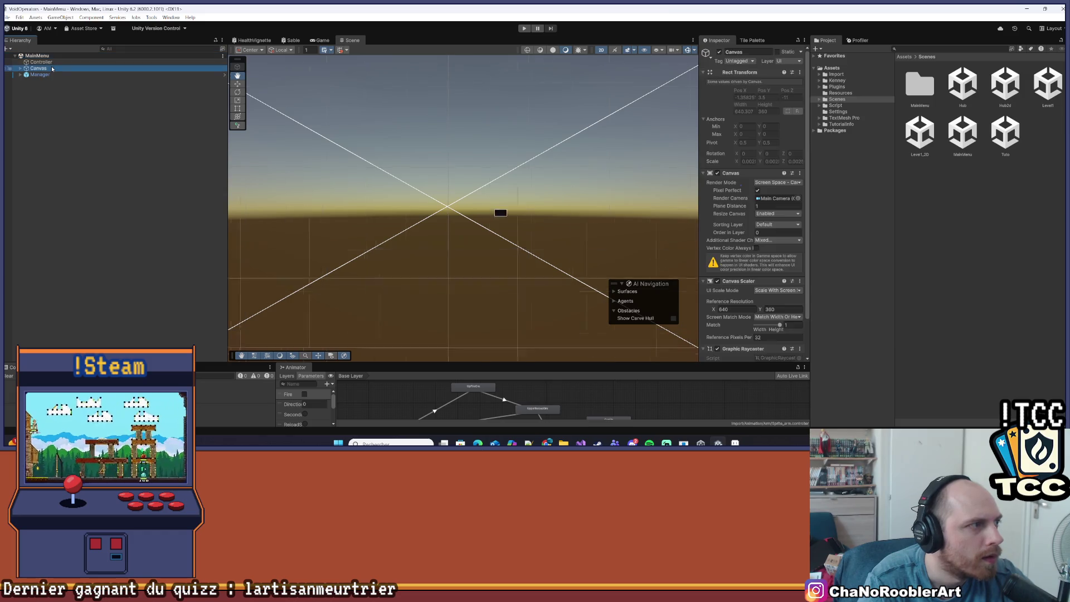
scroll(357, 151, up, 2)
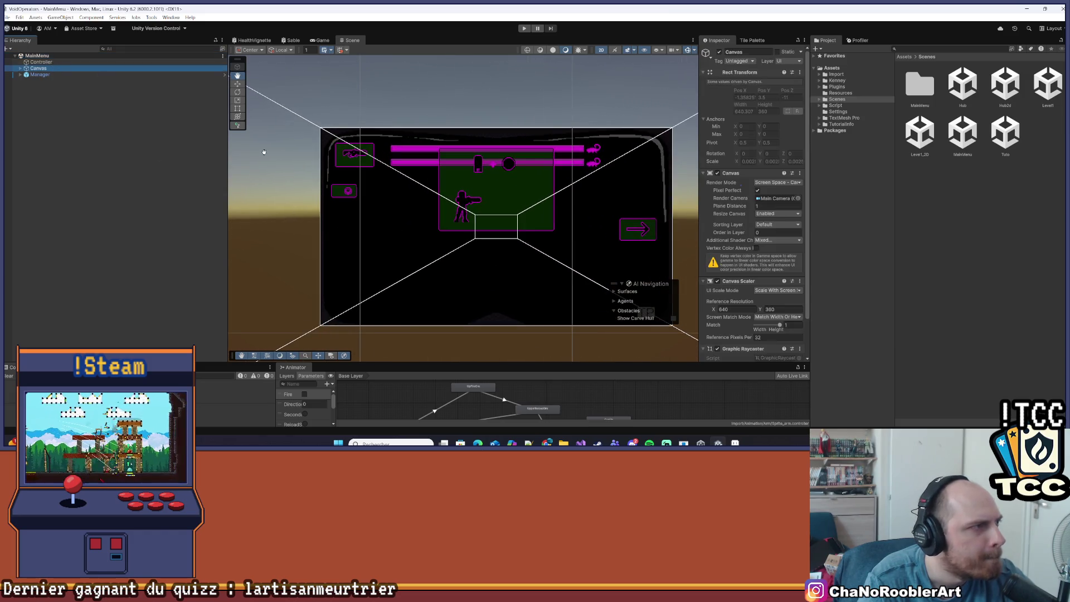
click(106, 266)
click(8, 18)
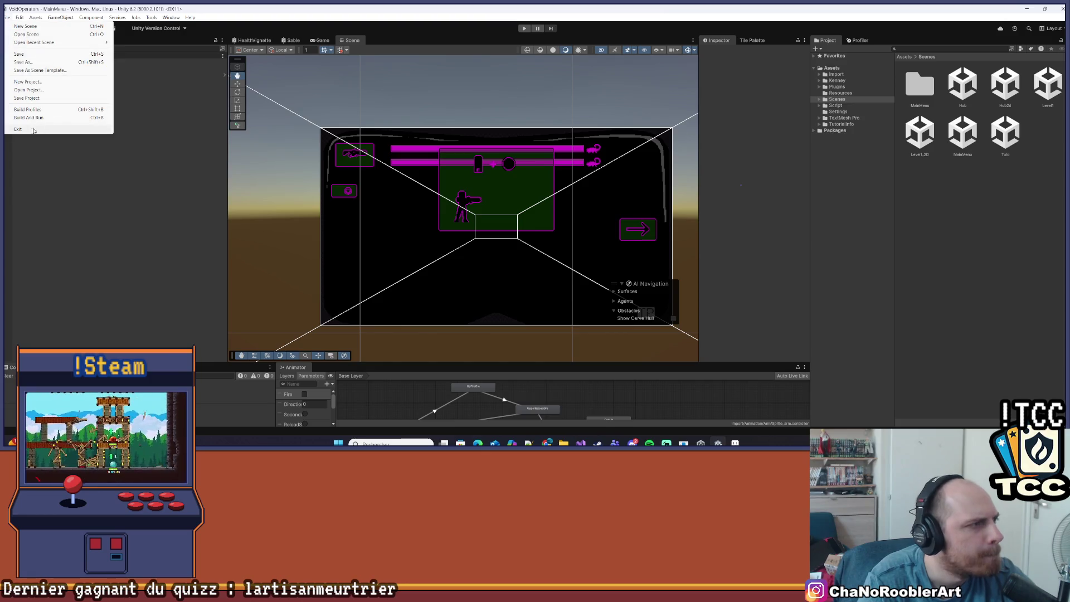
click(40, 109)
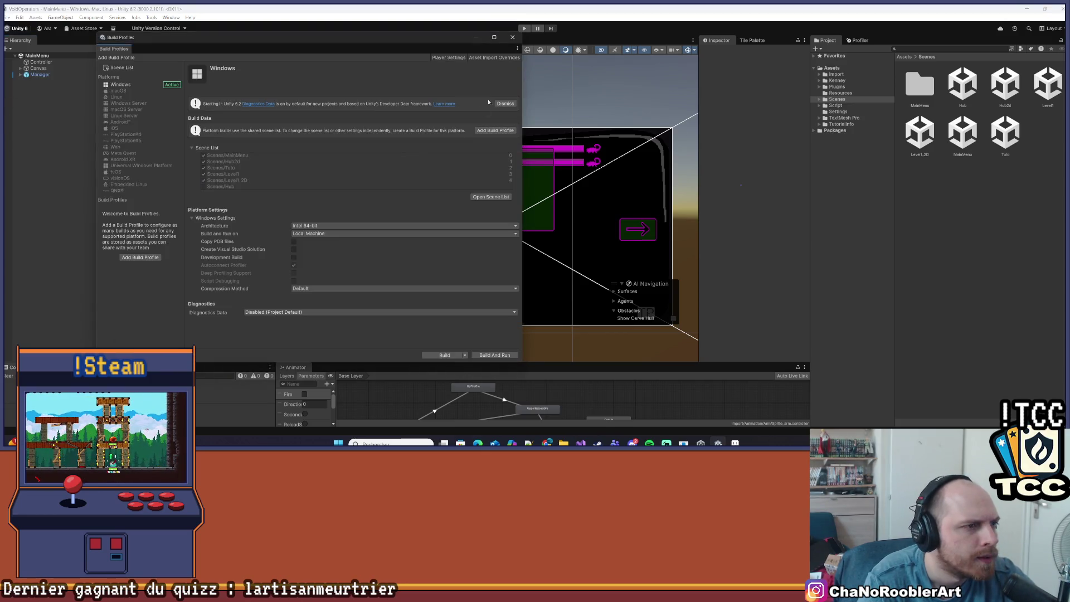
Step: Close Build Profiles and expand Canvas > MainMenu to select the Version text object
click(512, 36)
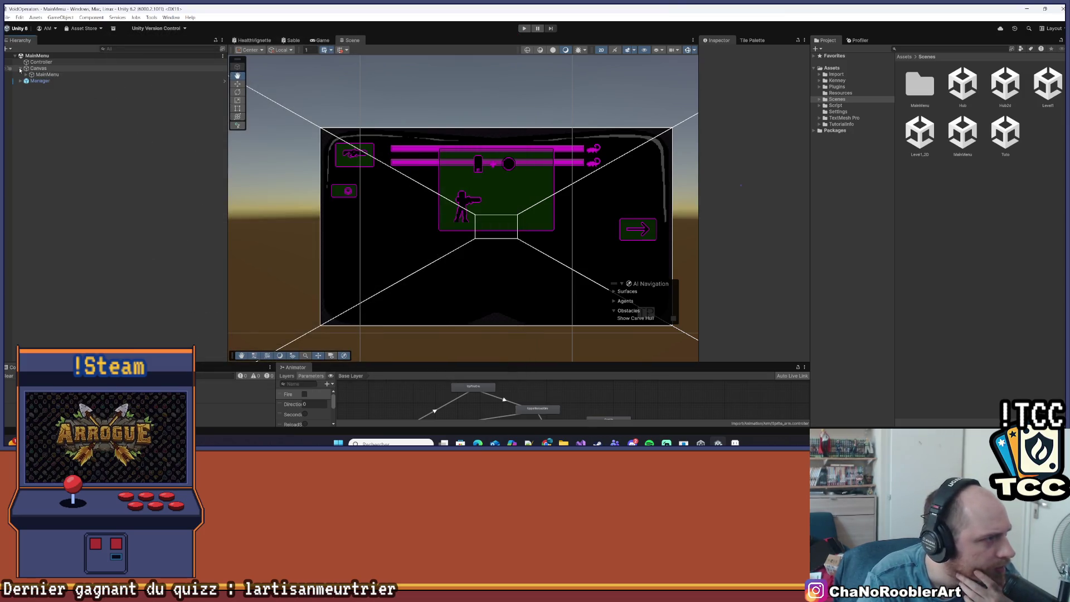
click(21, 75)
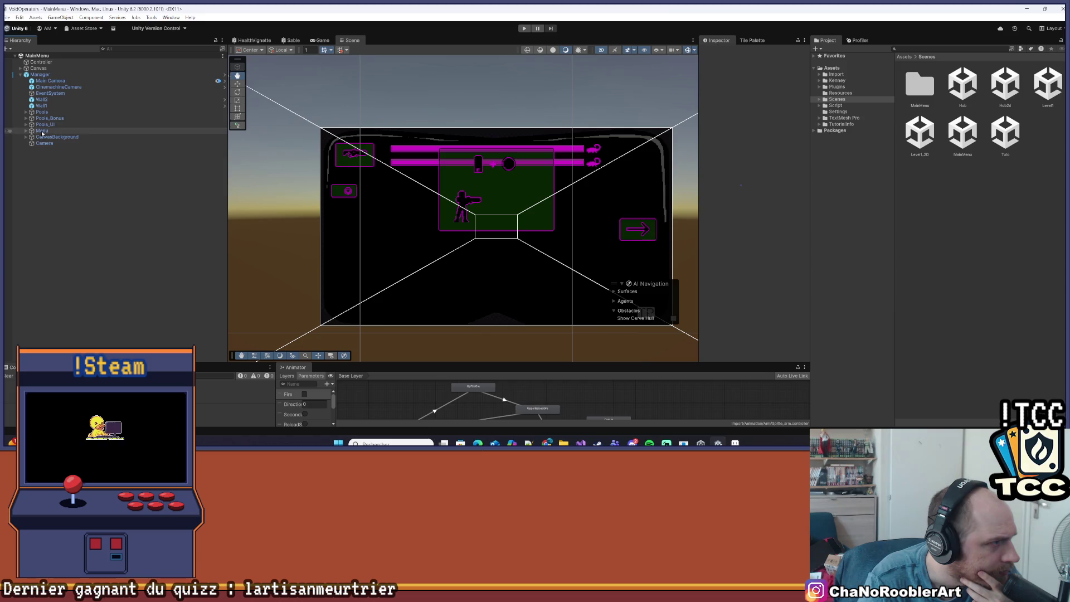
click(40, 62)
click(31, 69)
click(20, 69)
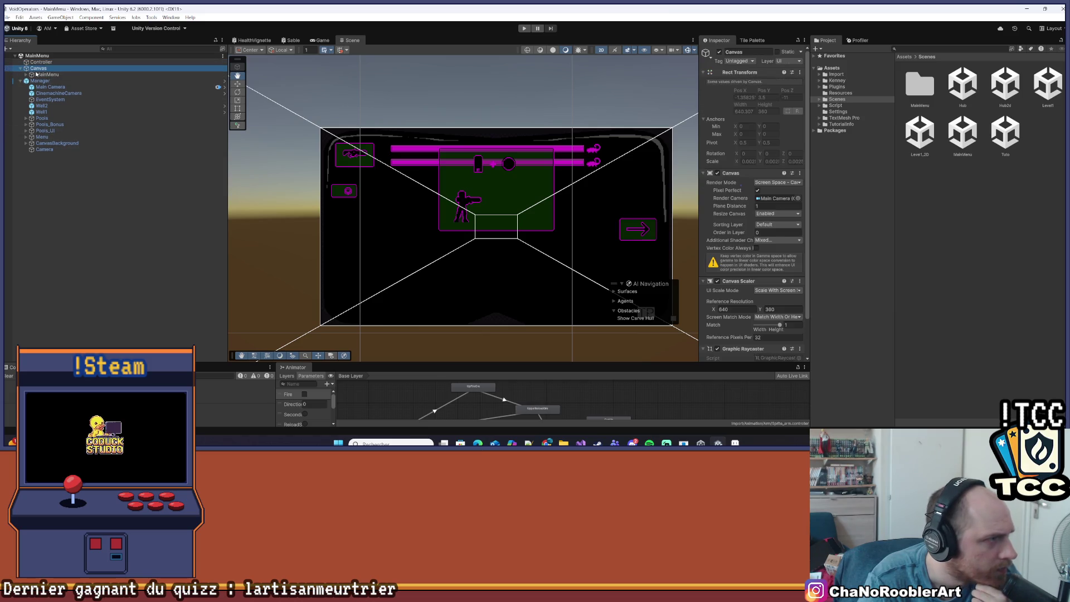
click(25, 75)
click(50, 93)
Step: Change the Version text to v0.28, save the scene with Ctrl+S, and reopen Build Profiles
click(799, 212)
key(BackSpace)
text(8)
click(860, 193)
key(ctrl+s)
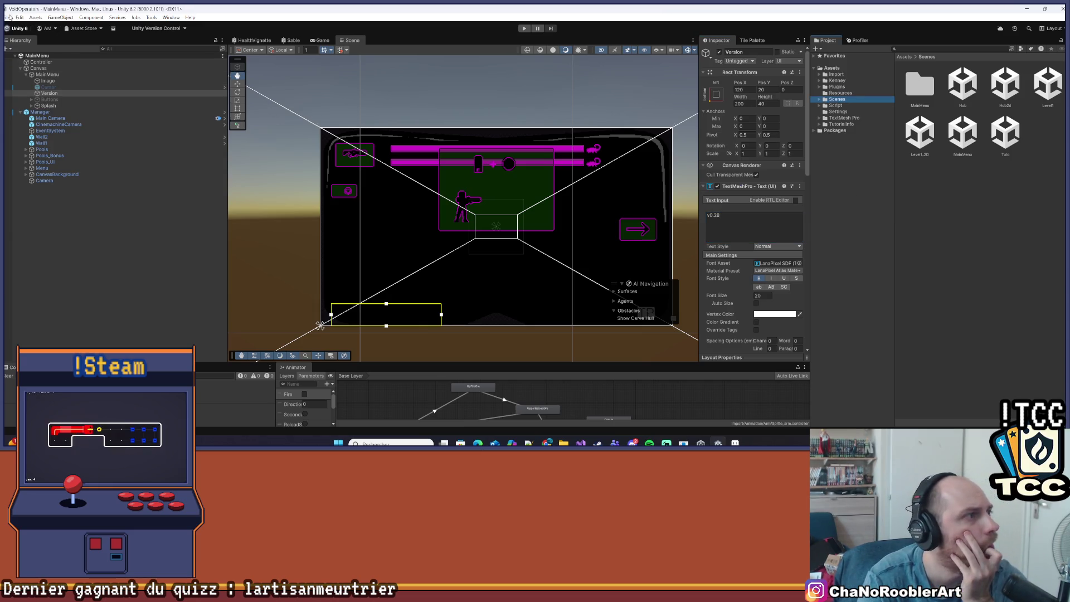
click(10, 17)
click(25, 109)
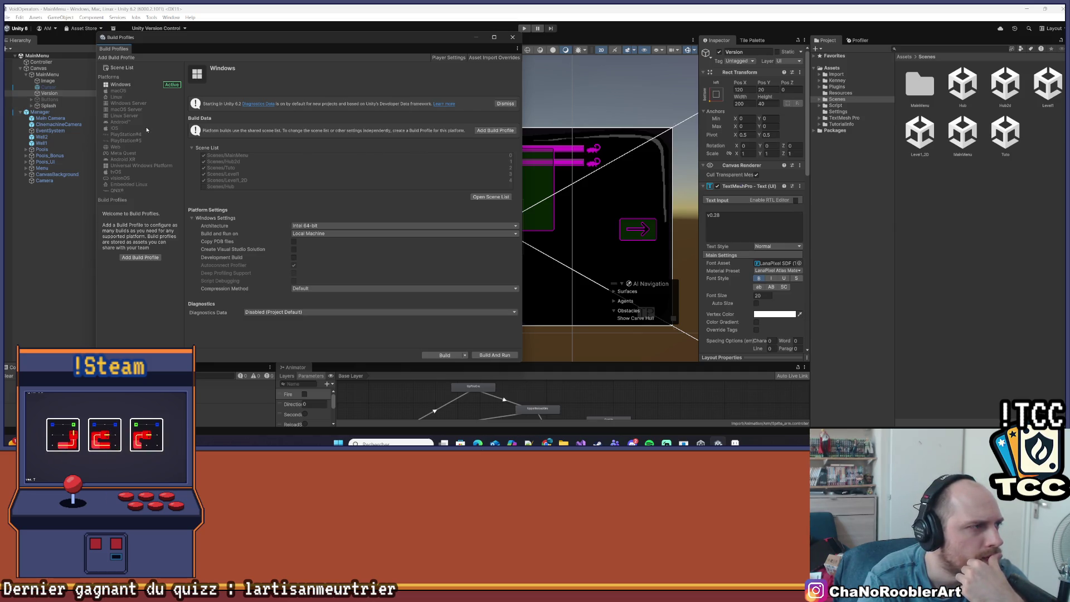
Step: Start a Windows build, then cancel the folder choice and close Build Profiles
click(456, 356)
click(316, 339)
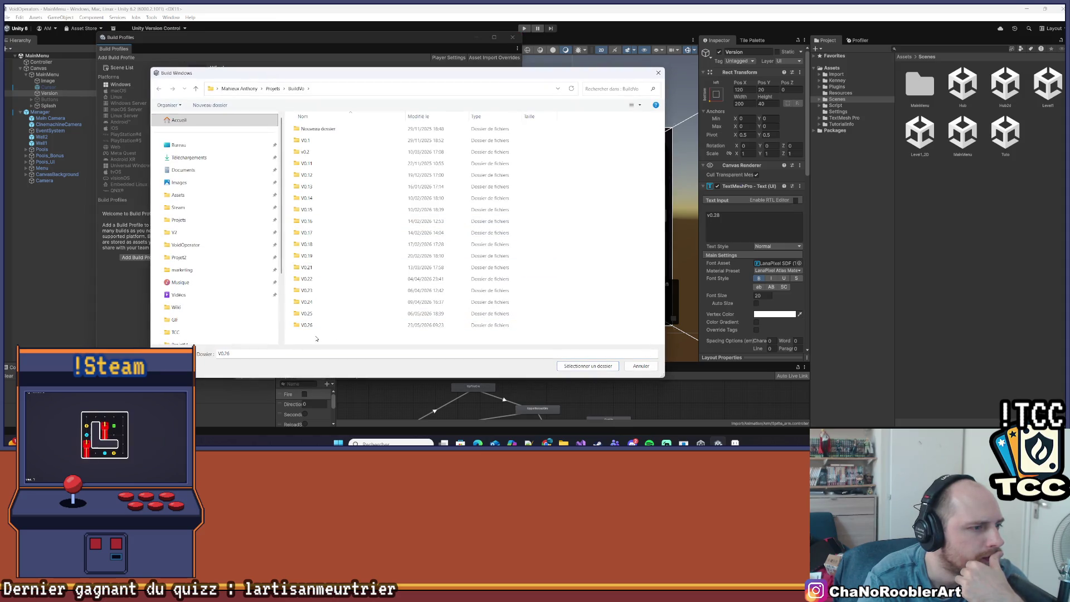
click(658, 73)
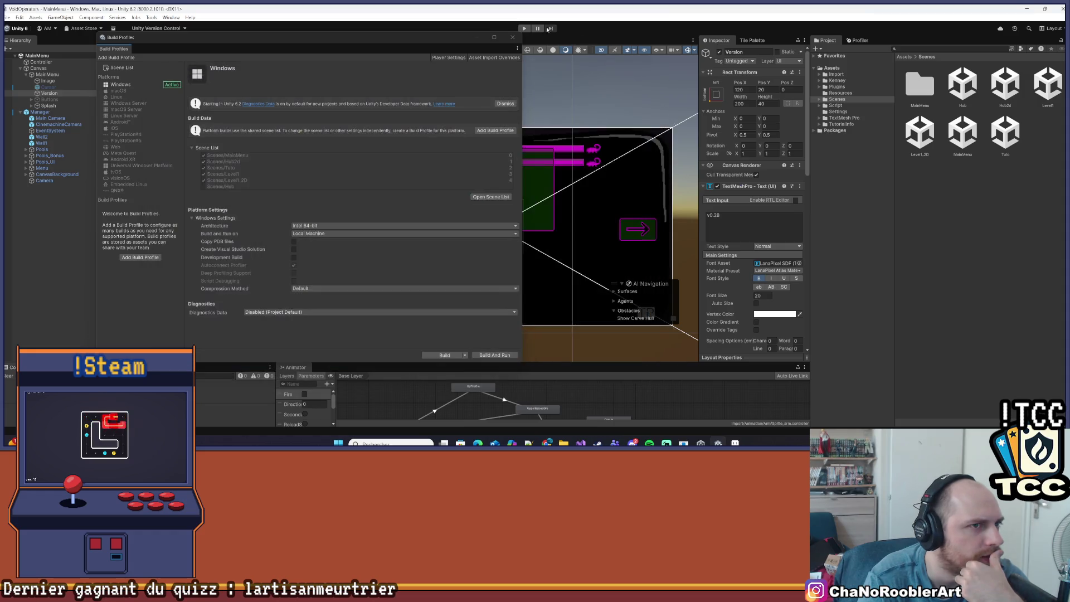
click(514, 39)
Step: Change the MainMenu Version text to v0.27
click(750, 217)
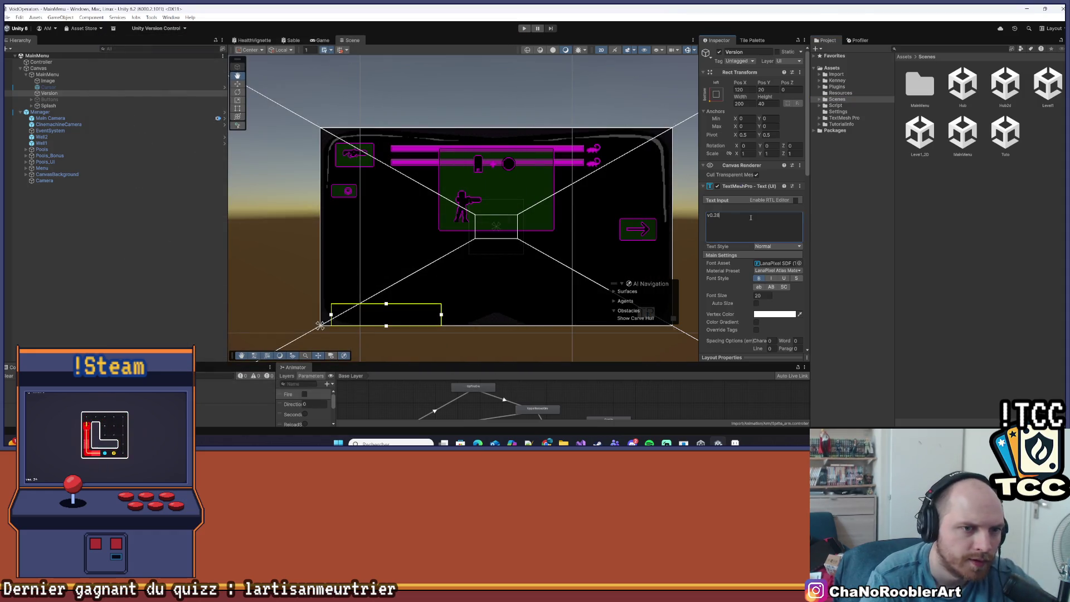
key(BackSpace)
text(7)
click(862, 248)
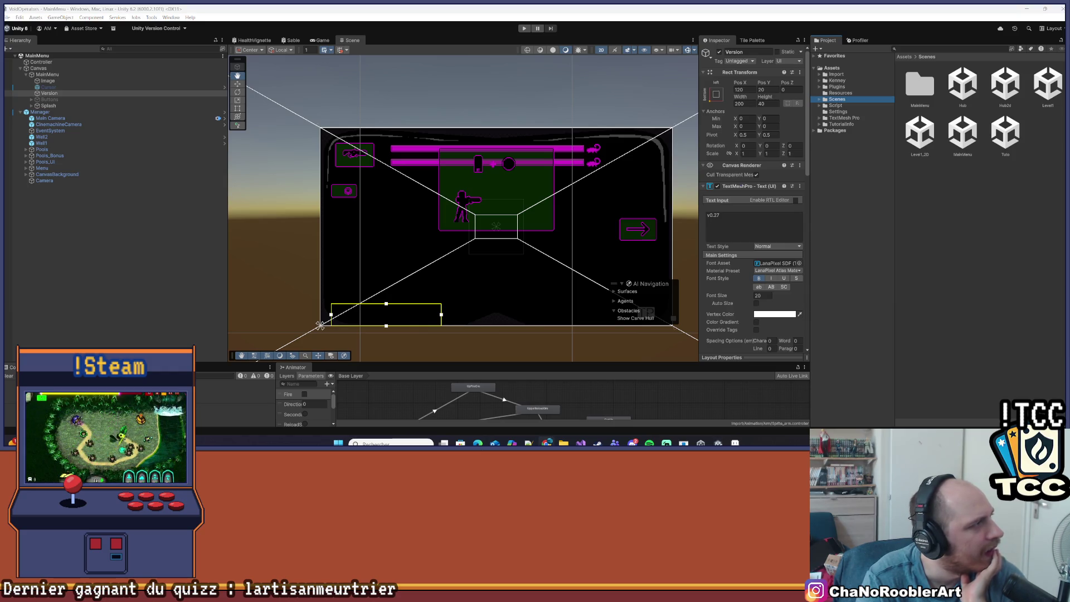
Step: Reopen Build Profiles and start the Windows build again, leaving the suggested V0.26 folder unselected
click(96, 201)
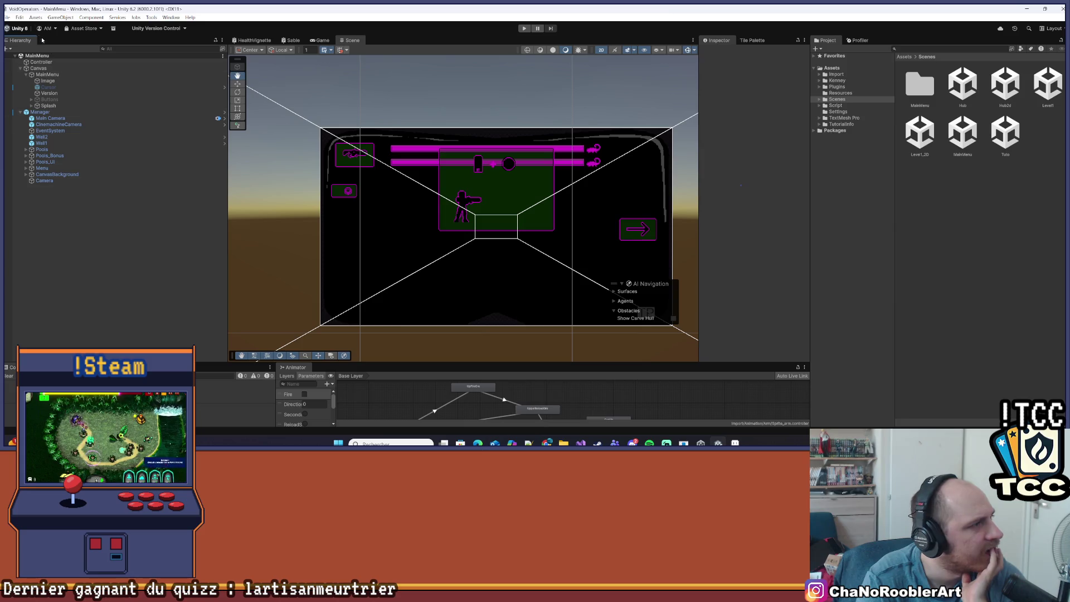
click(8, 18)
click(44, 110)
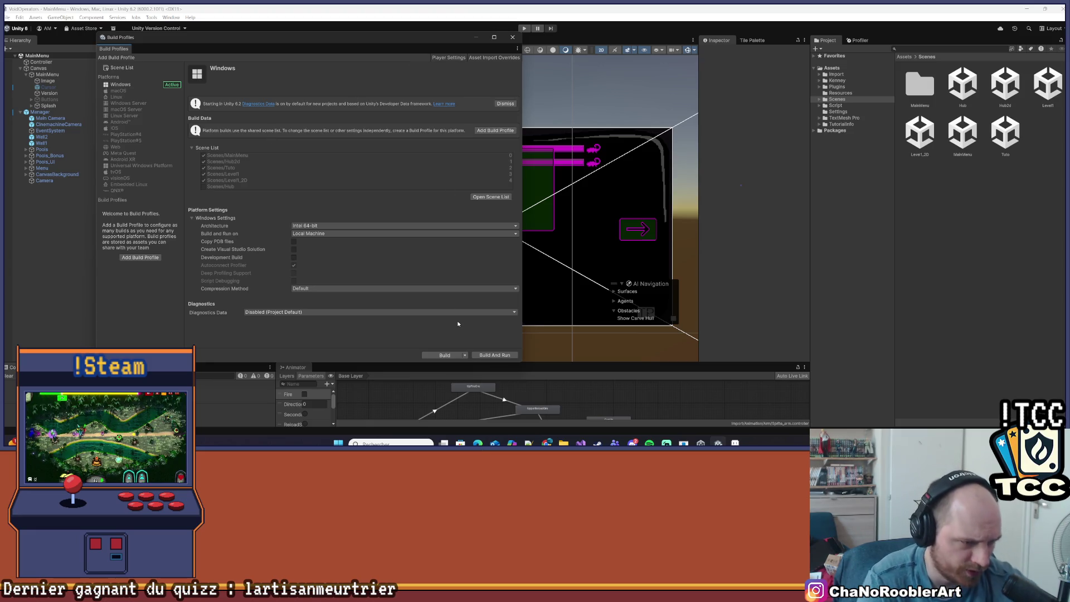
click(444, 355)
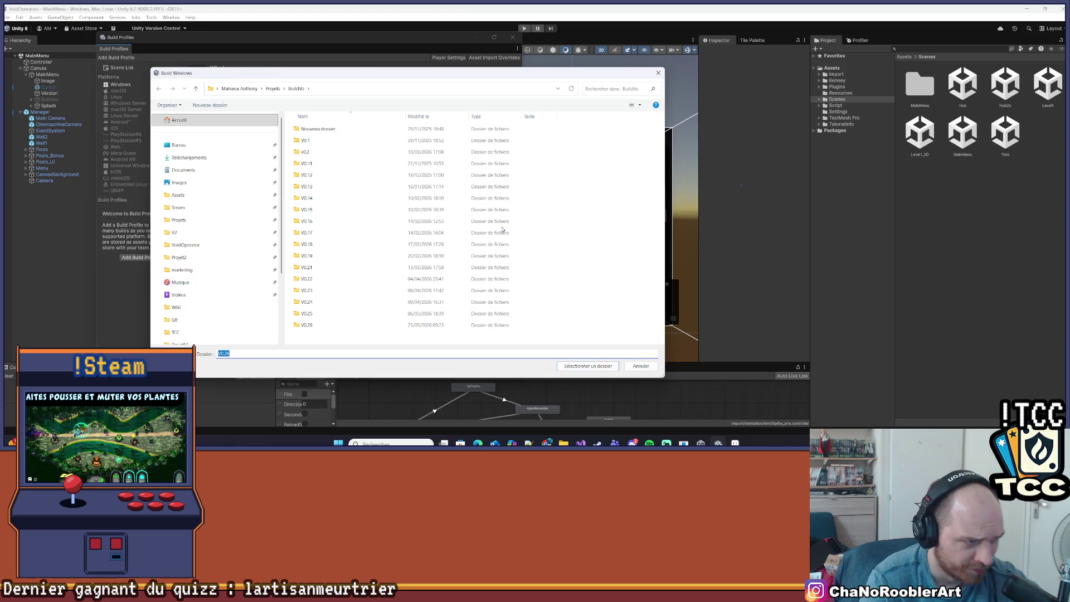
click(316, 339)
Step: Create a new V0.27 folder in BuildVo and choose it as the build destination
right_click(315, 221)
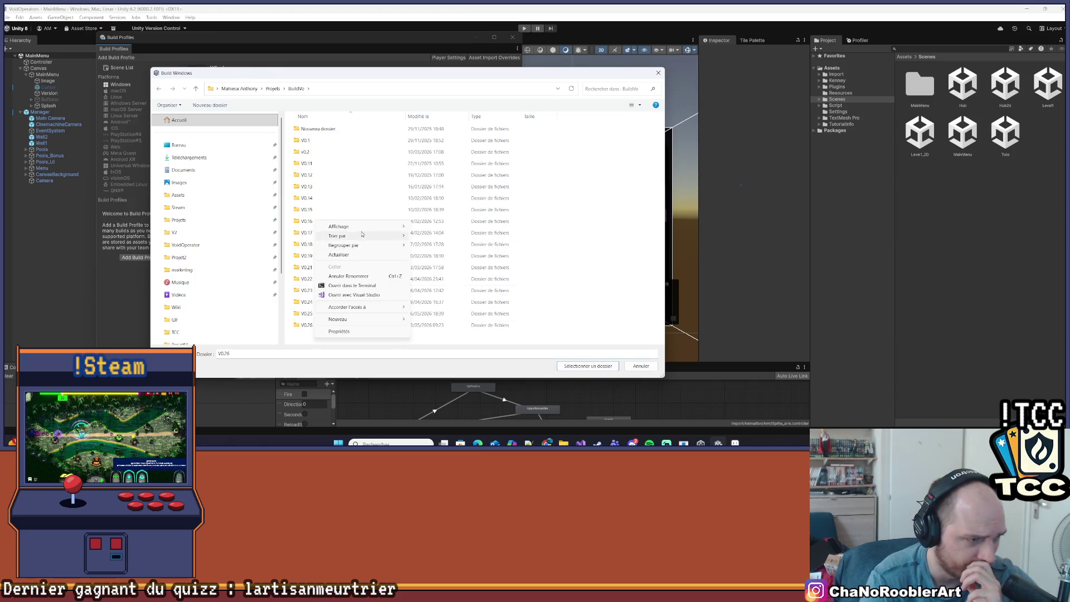
mouse_move(390, 319)
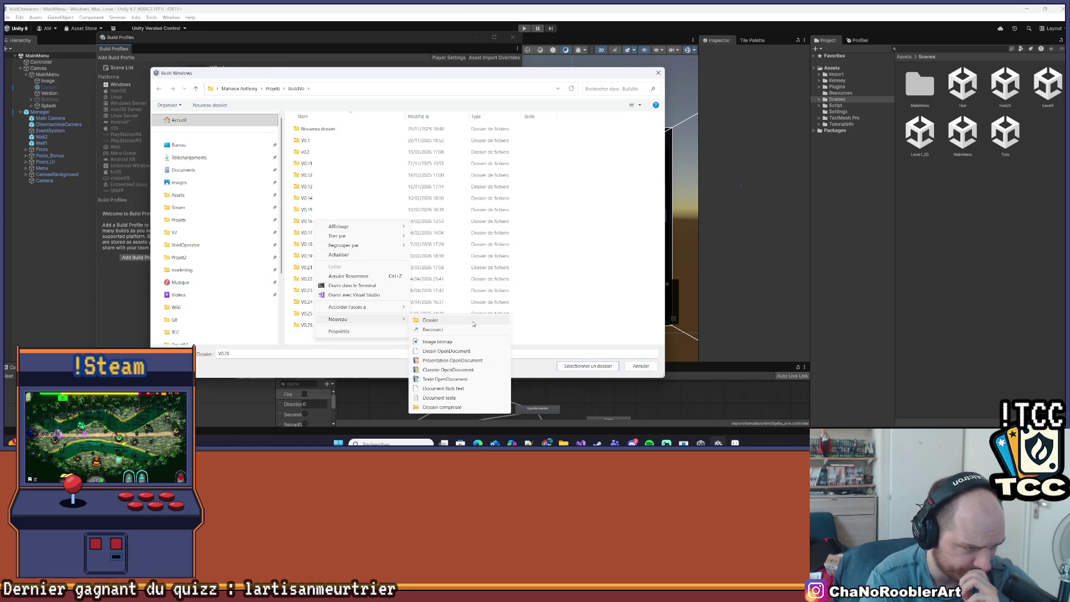
click(456, 320)
text(V0.)
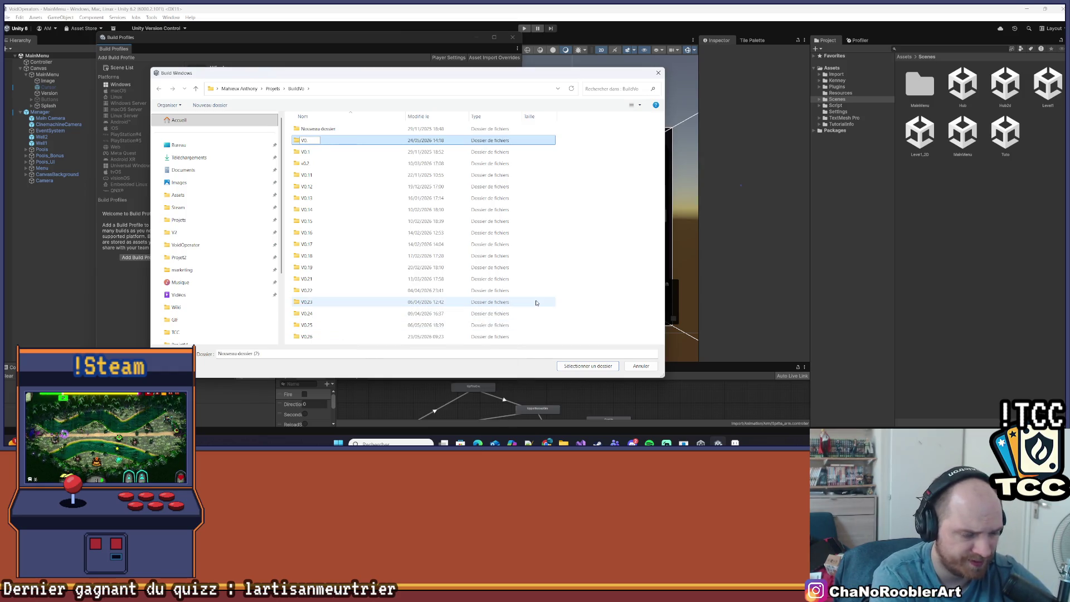
text(27)
key(Return)
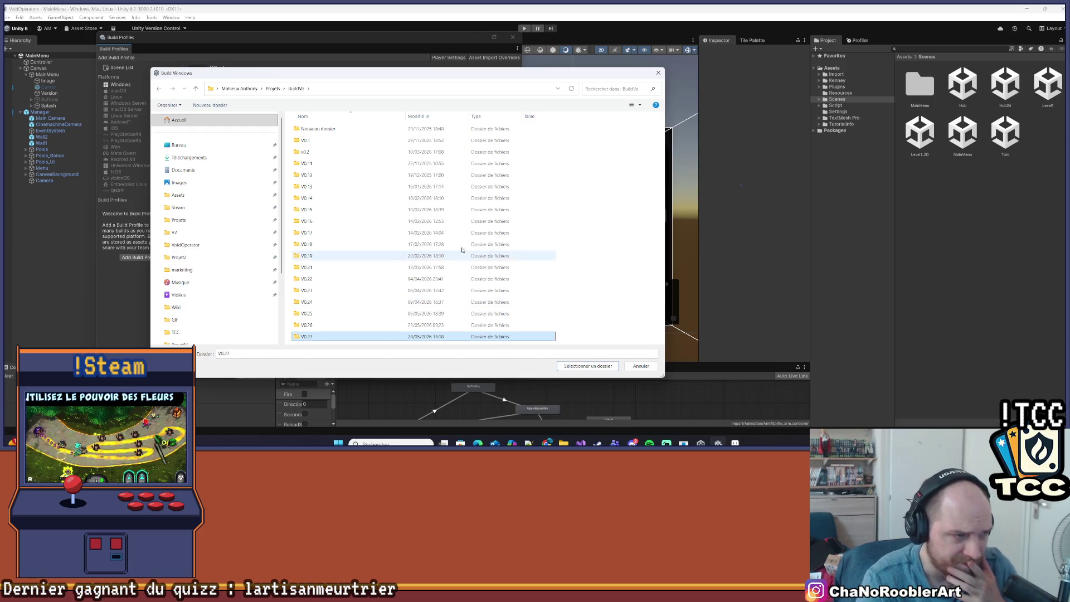
double_click(319, 336)
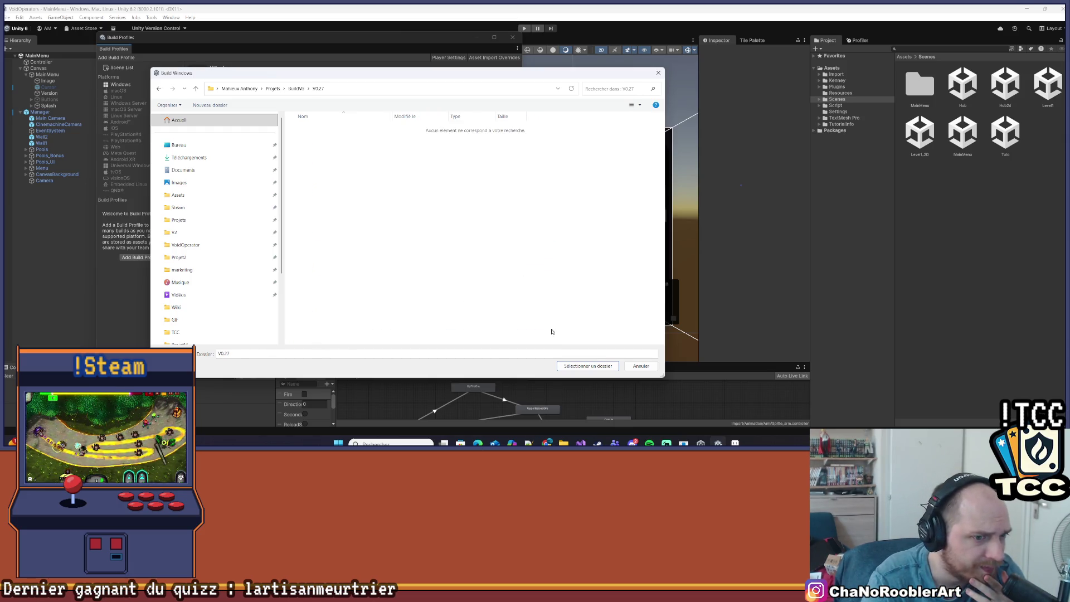
click(576, 366)
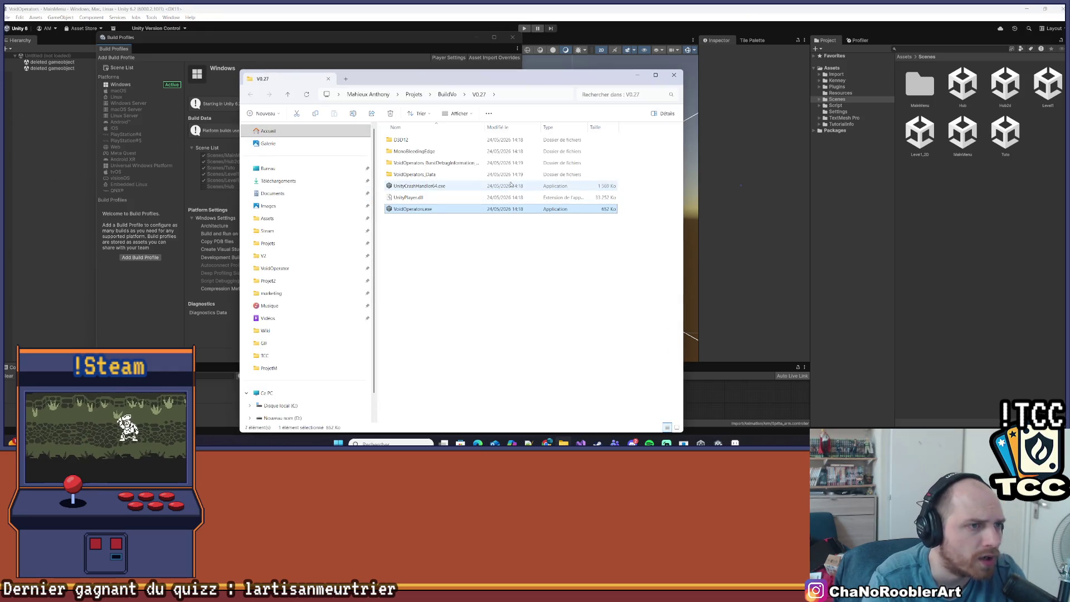
Step: Launch VoidOperators.exe from the V0.27 build folder
double_click(437, 210)
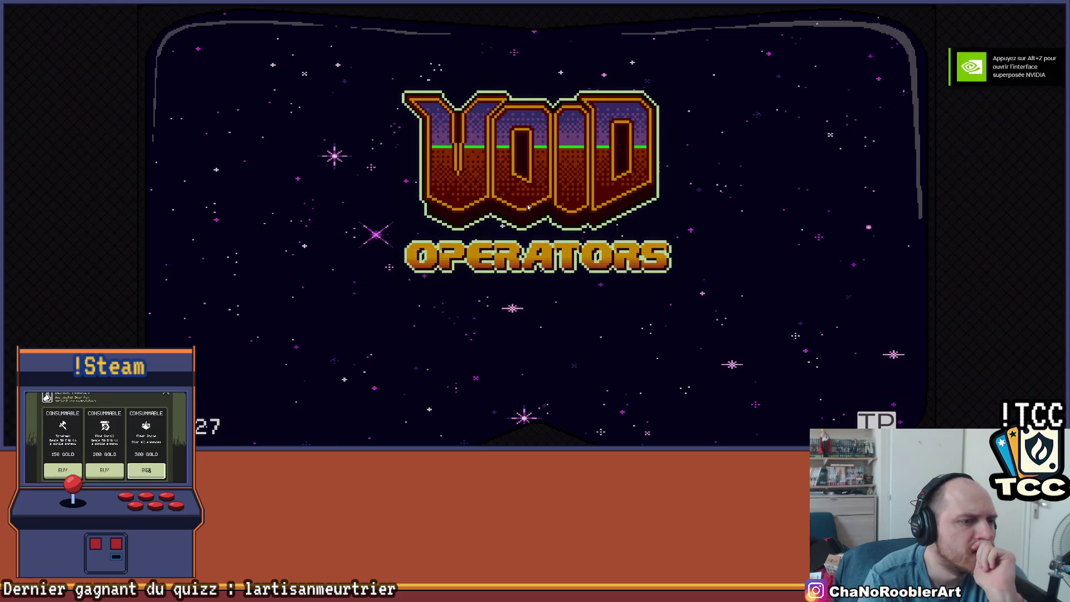
Step: Continue the saved game and playtest walking and dodge-rolling in the first level
click(527, 207)
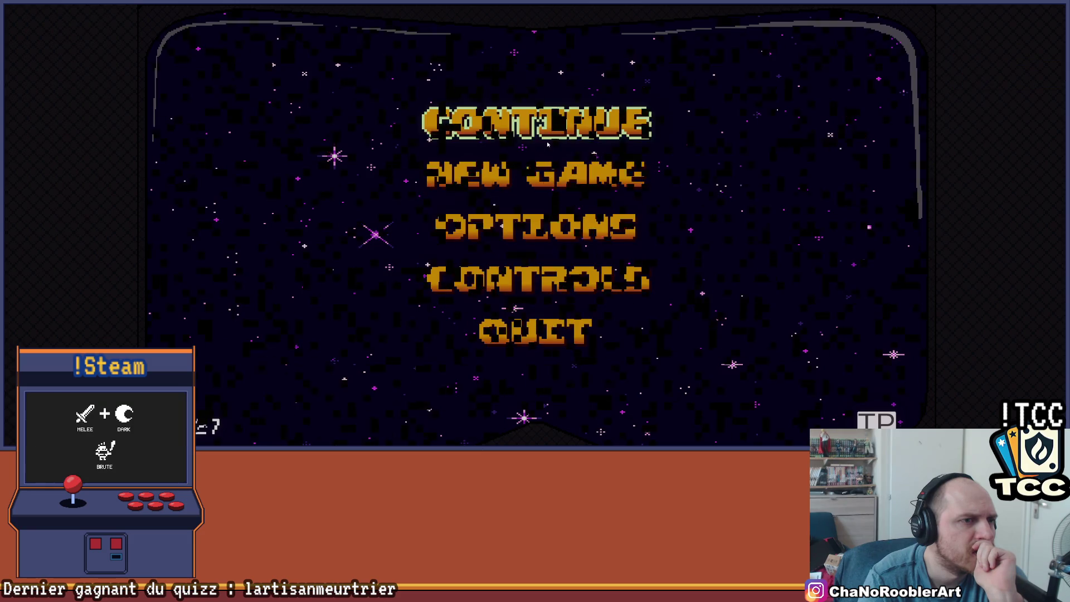
click(547, 144)
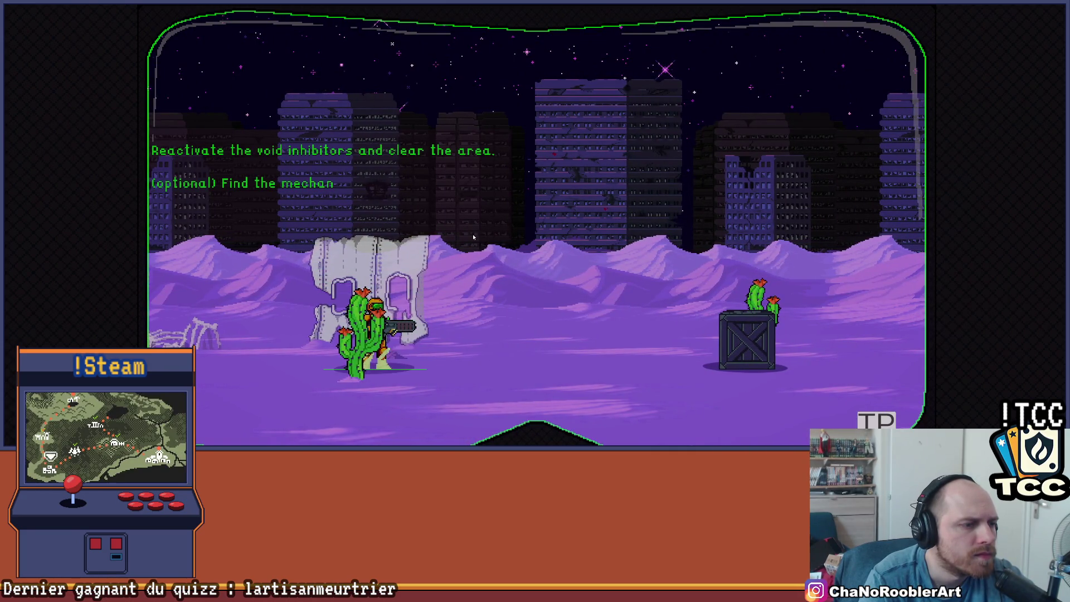
key(d)
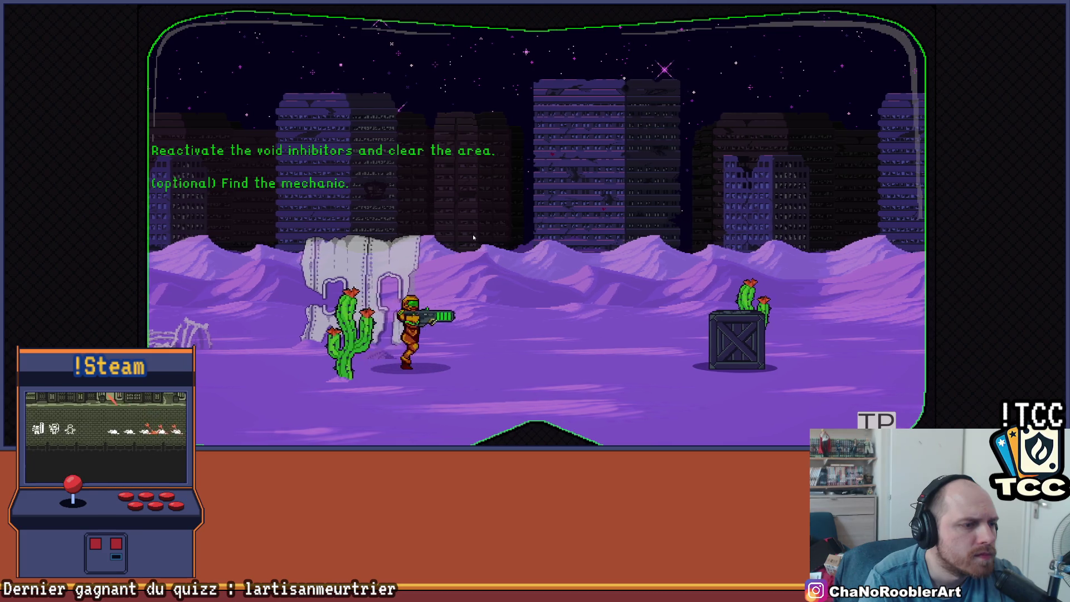
key(space)
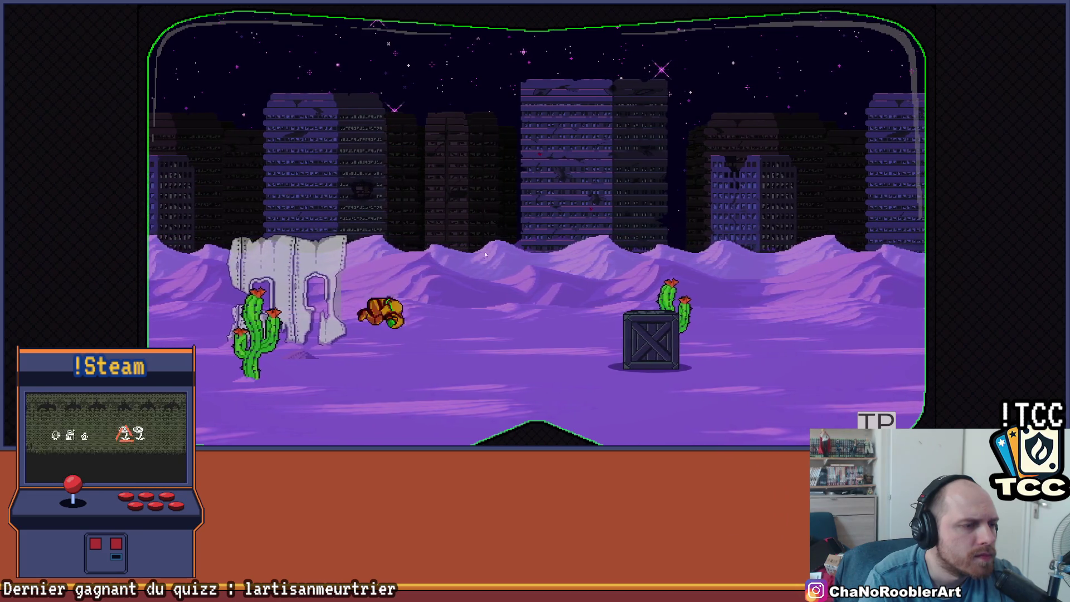
key(d)
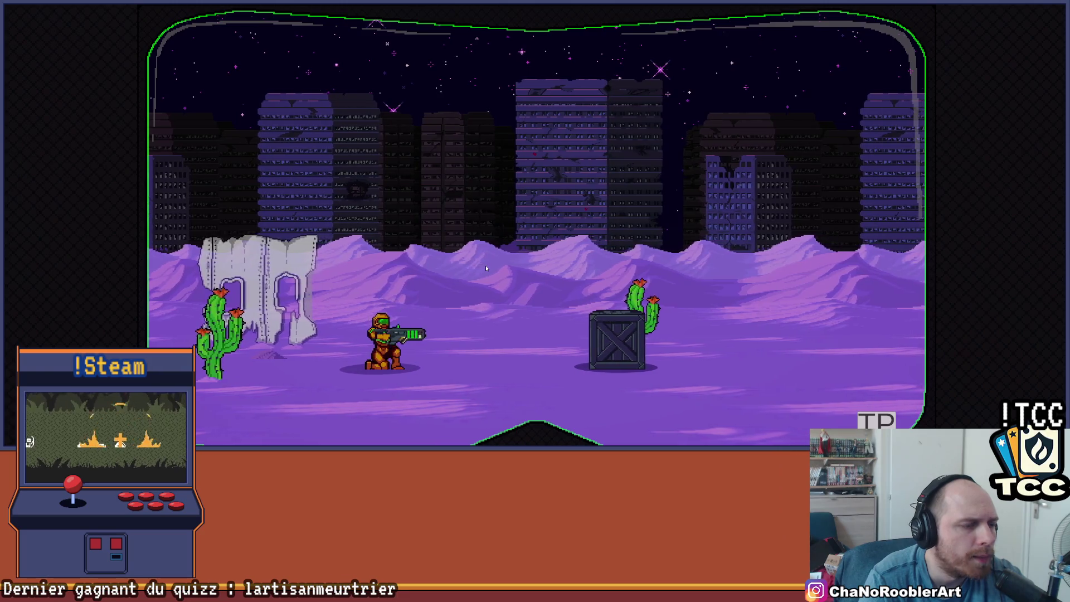
key(space)
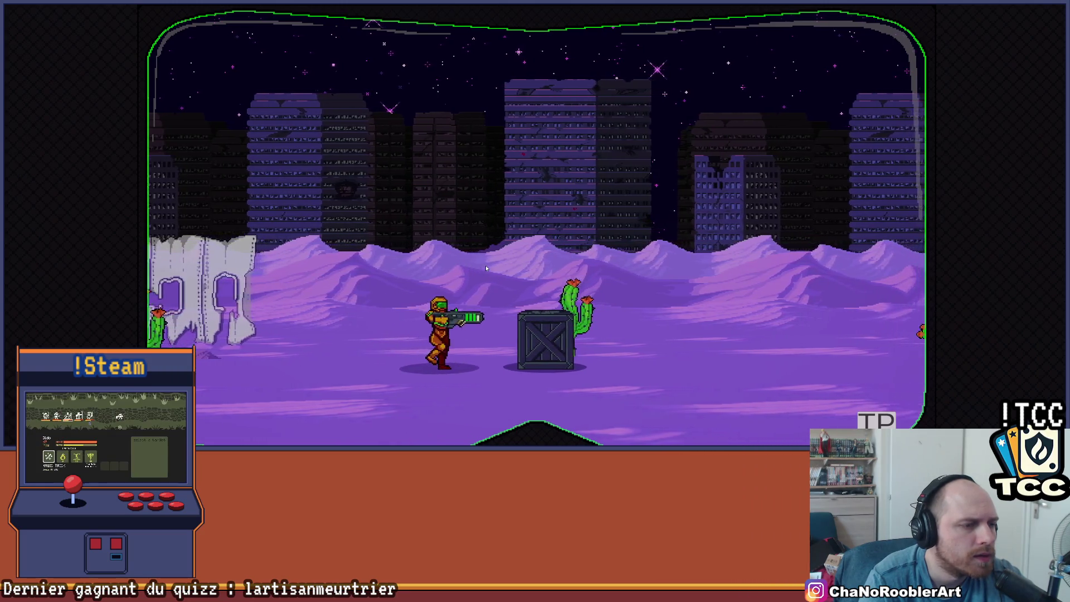
key(a)
key(d)
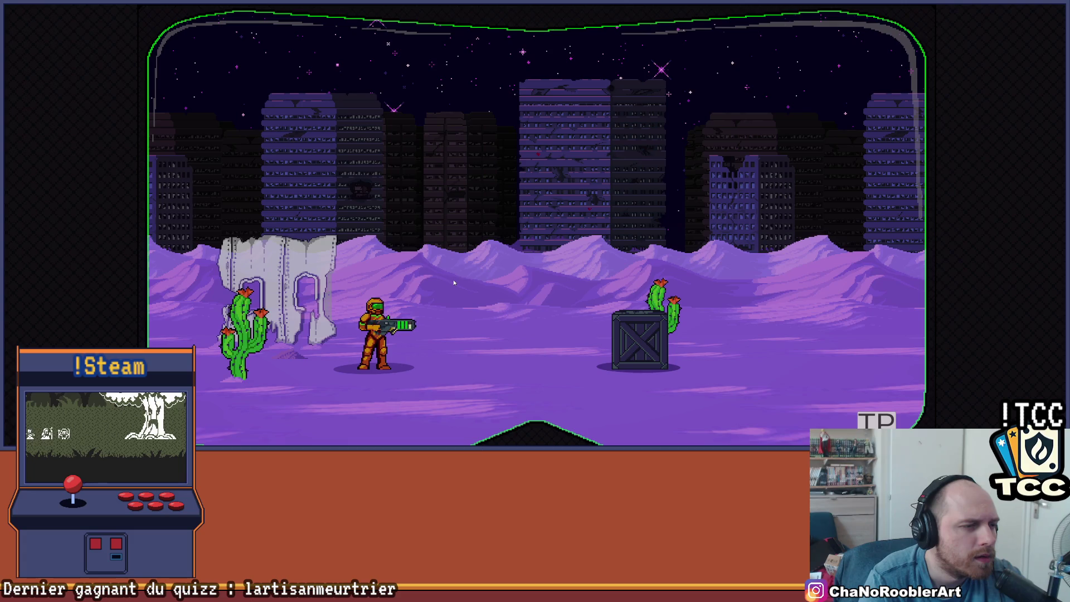
key(d)
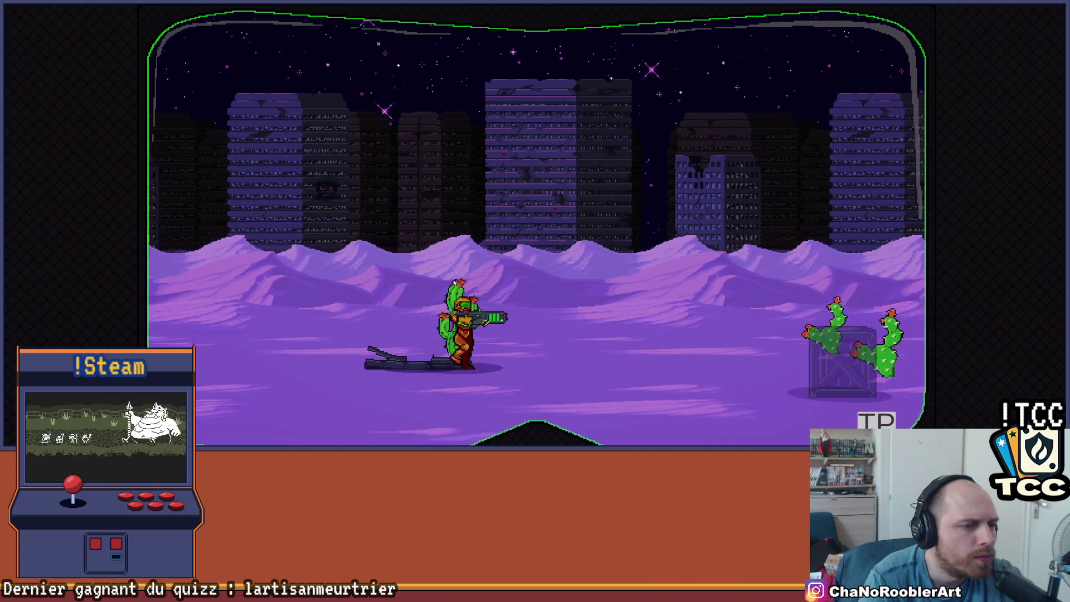
key(a)
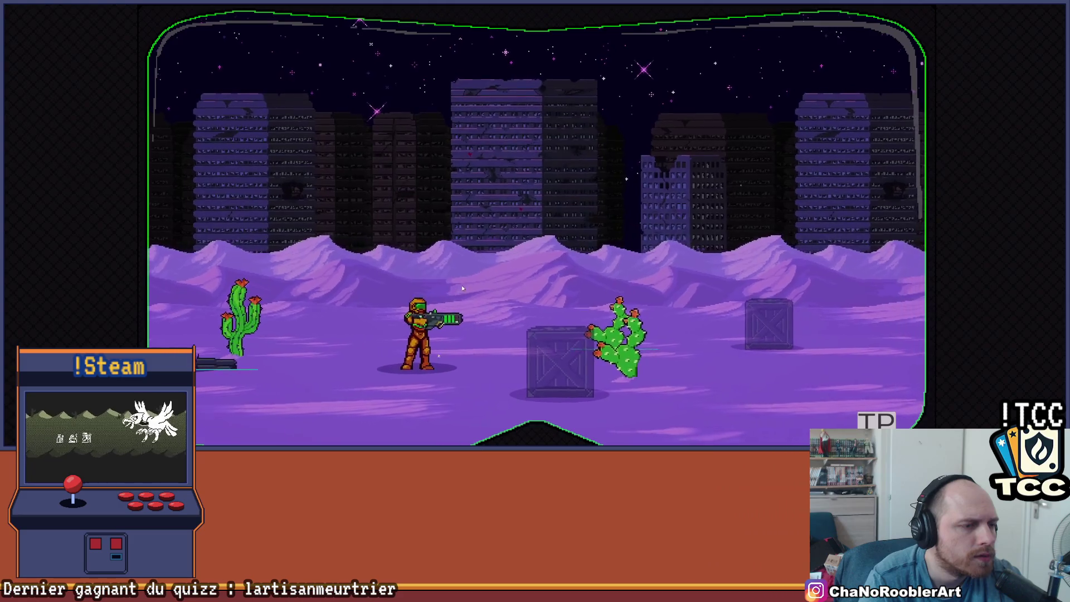
key(a)
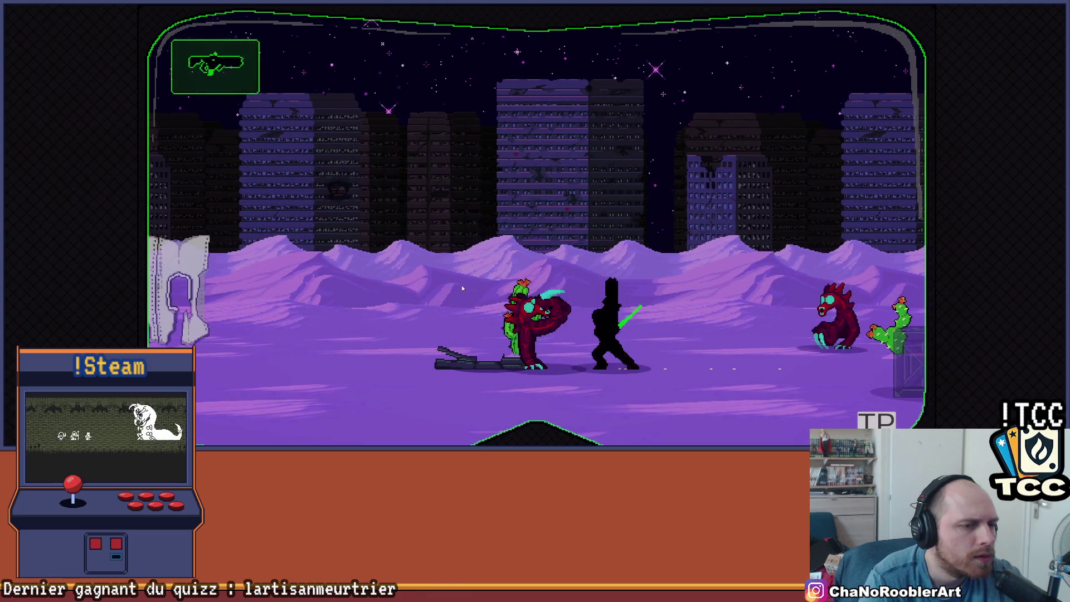
key(a)
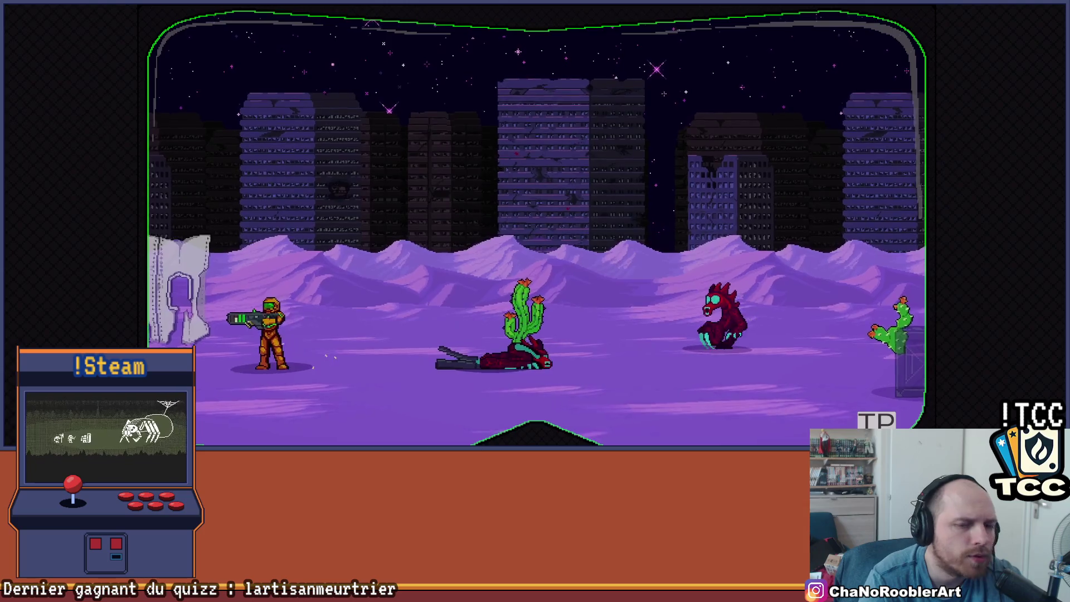
Step: Start a Mission 1 level, shoot the crate, then load a level from the level-select list
key(Escape)
click(386, 190)
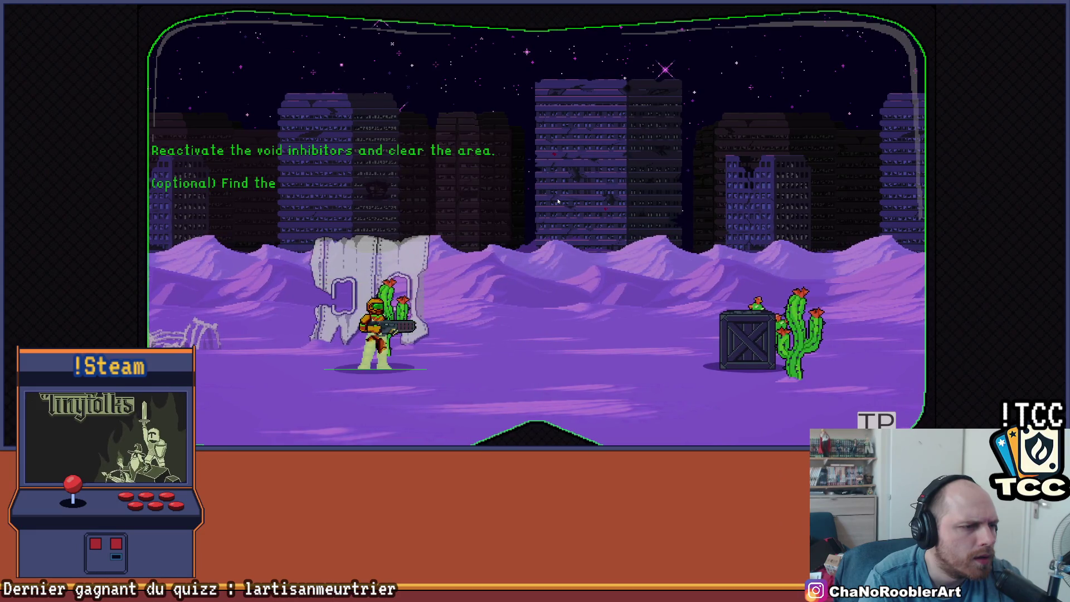
key(d)
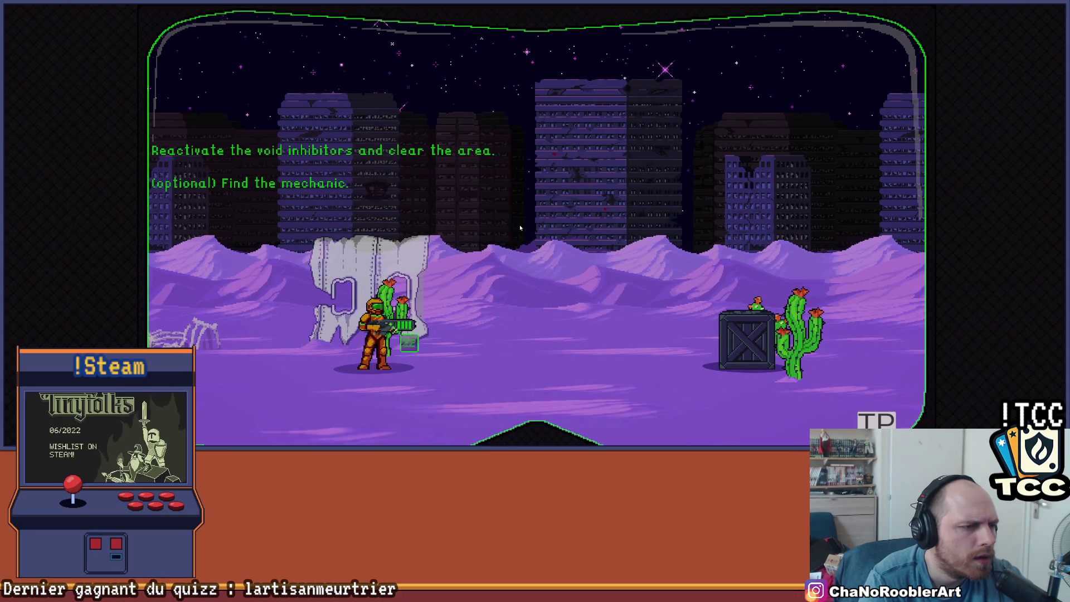
key(space)
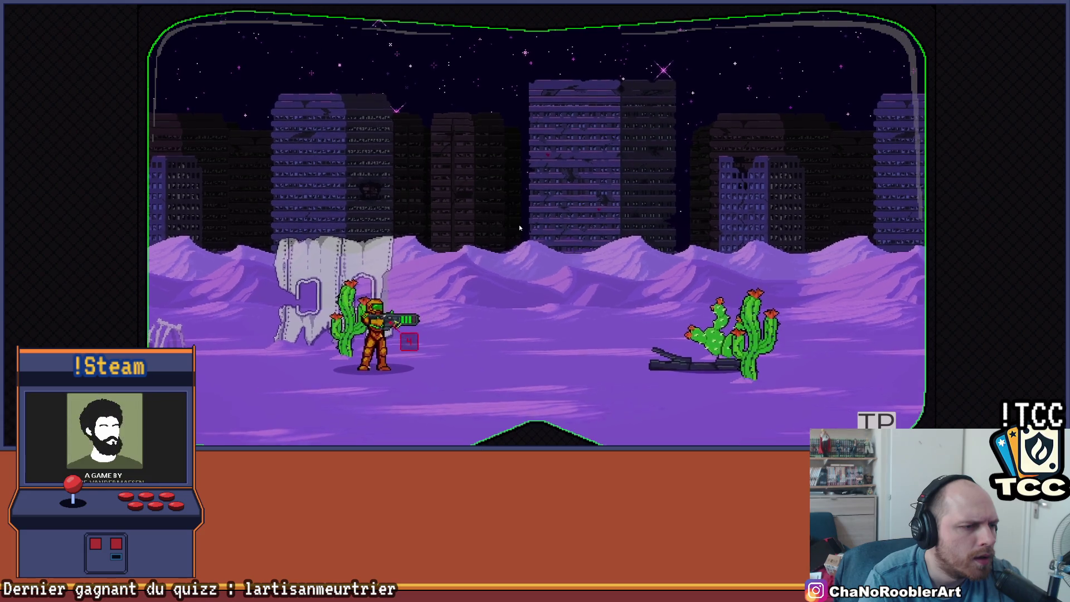
key(Escape)
click(368, 183)
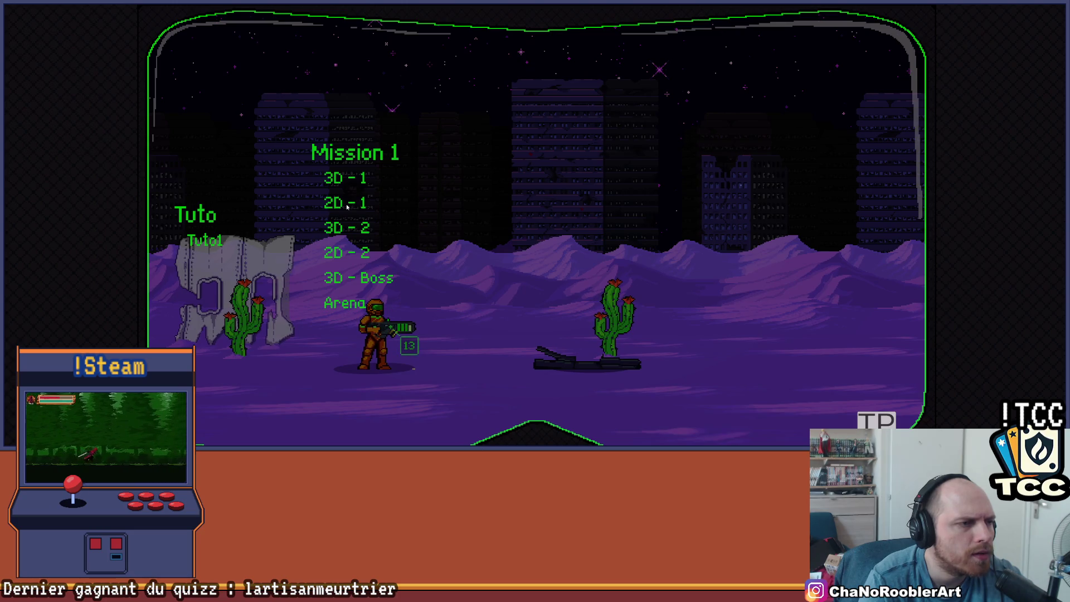
Step: Load a Mission 1 level and advance past the radar tower, shooting the red creatures
click(346, 230)
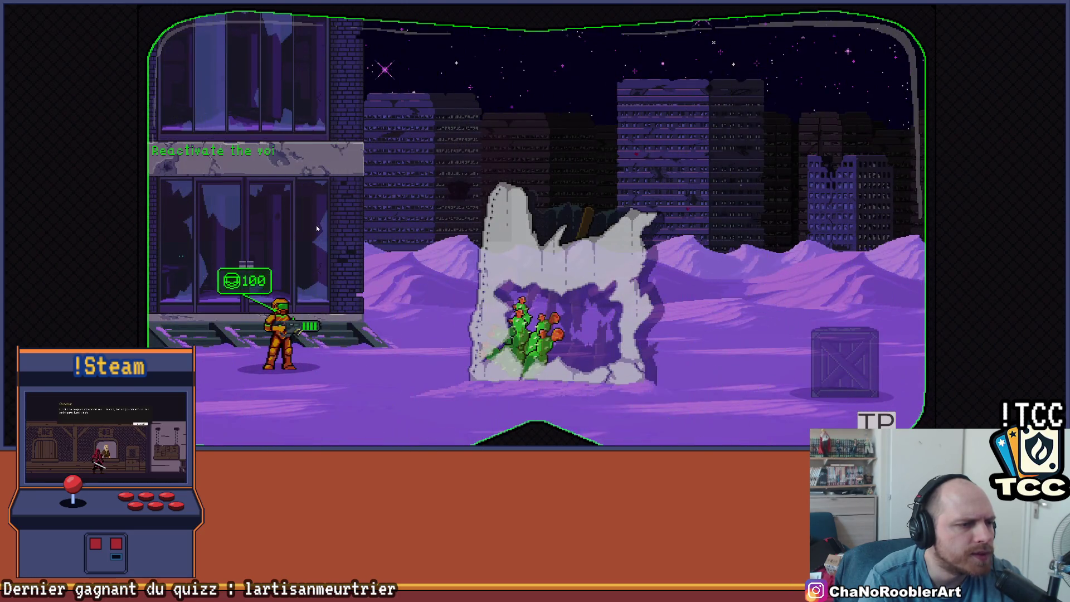
key(Right)
key(space)
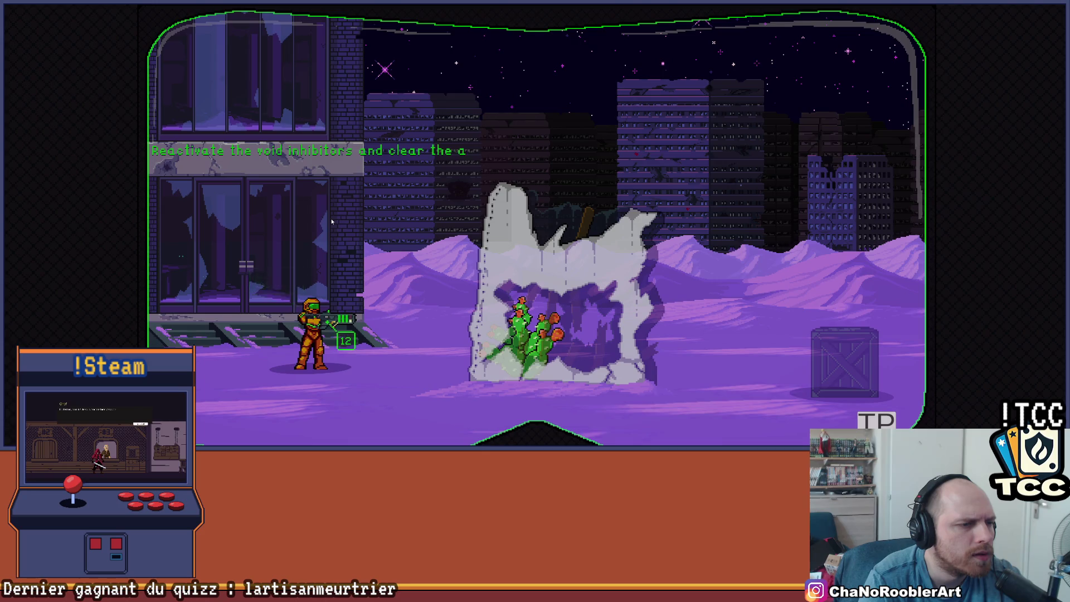
key(space)
key(space)
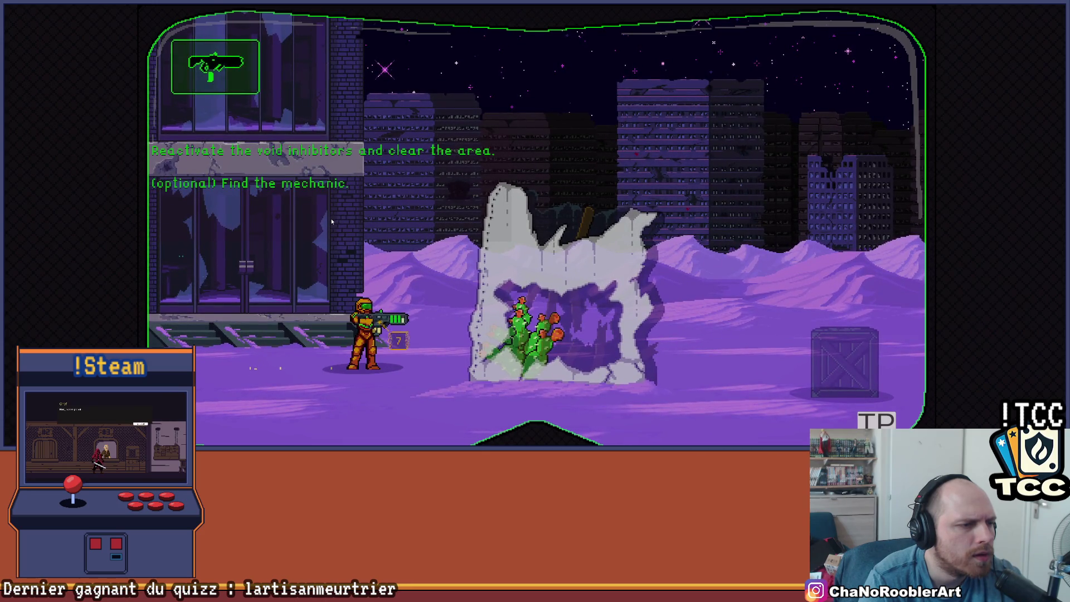
key(Right)
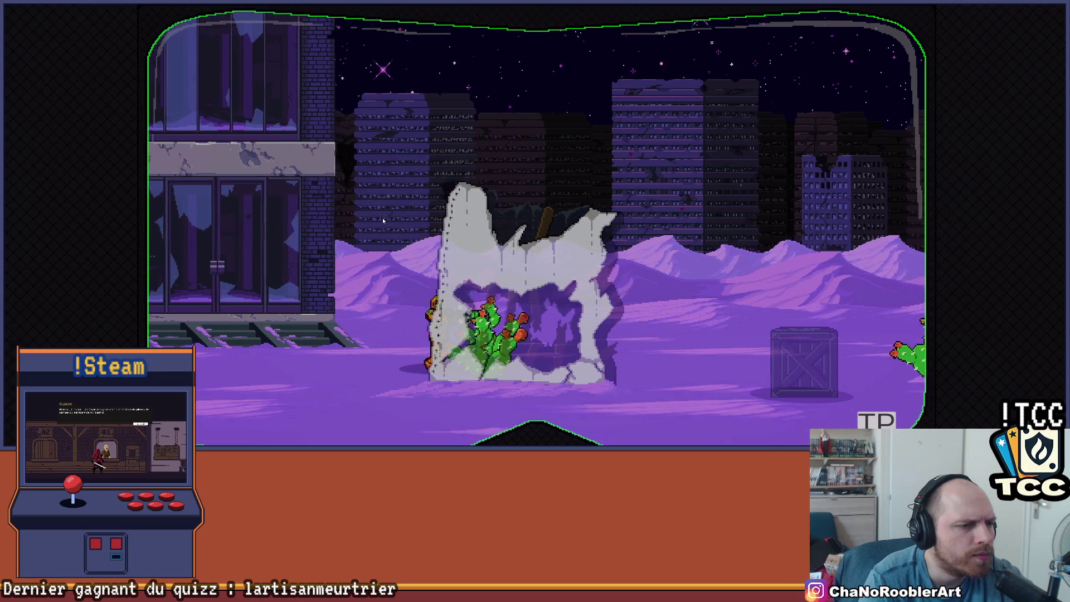
key(Right)
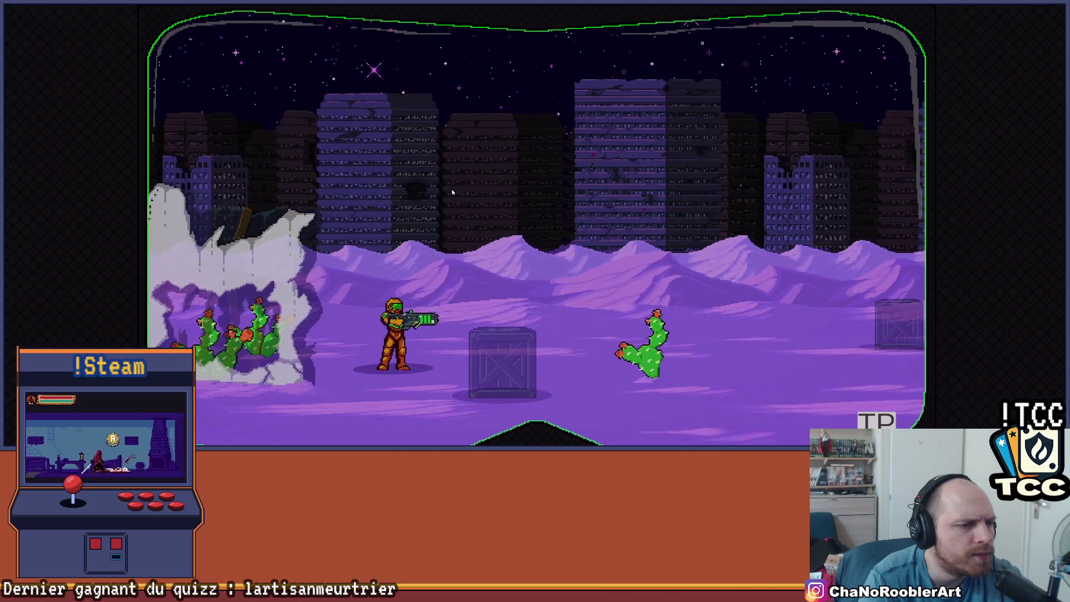
key(Right)
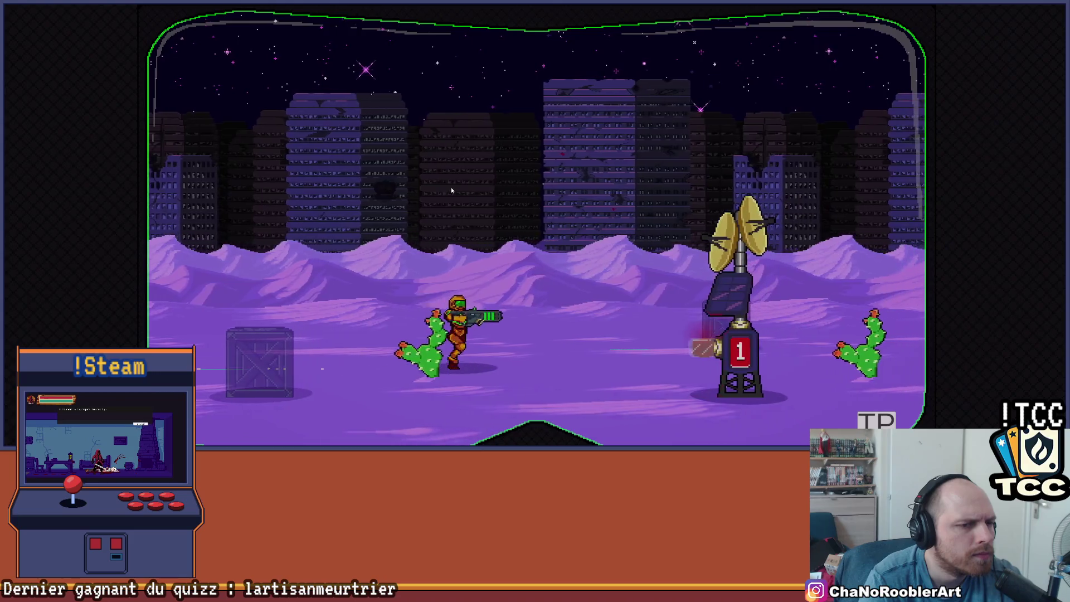
key(Left)
key(Left)
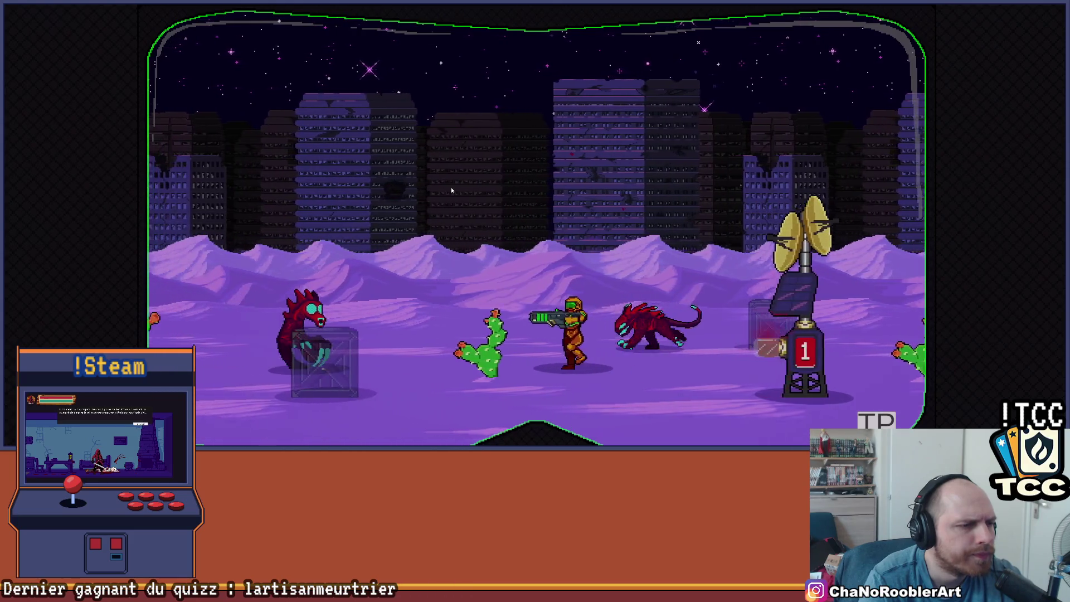
key(Right)
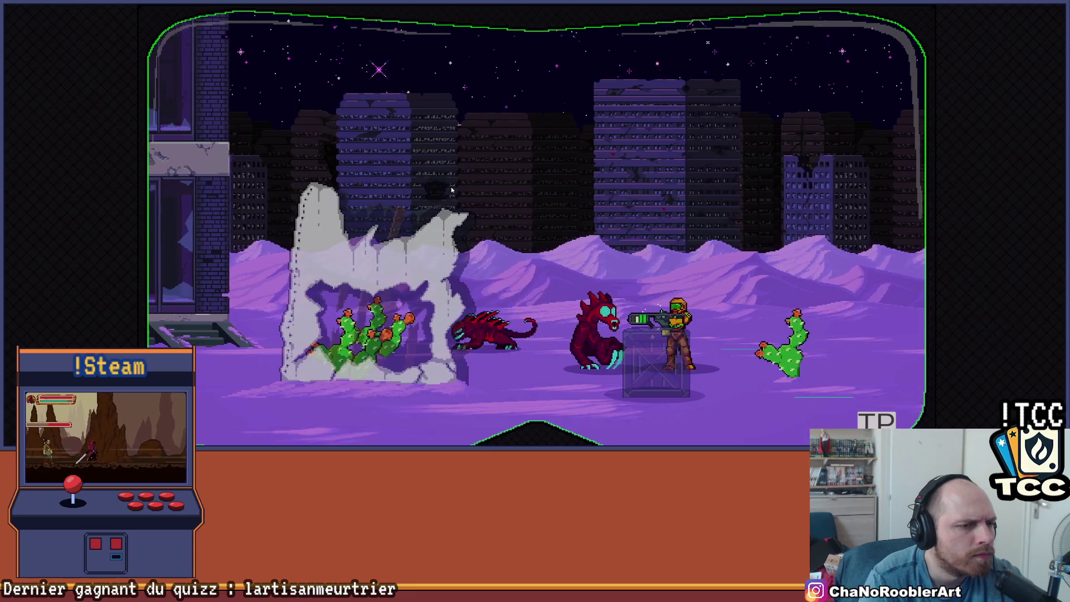
key(Left)
key(x)
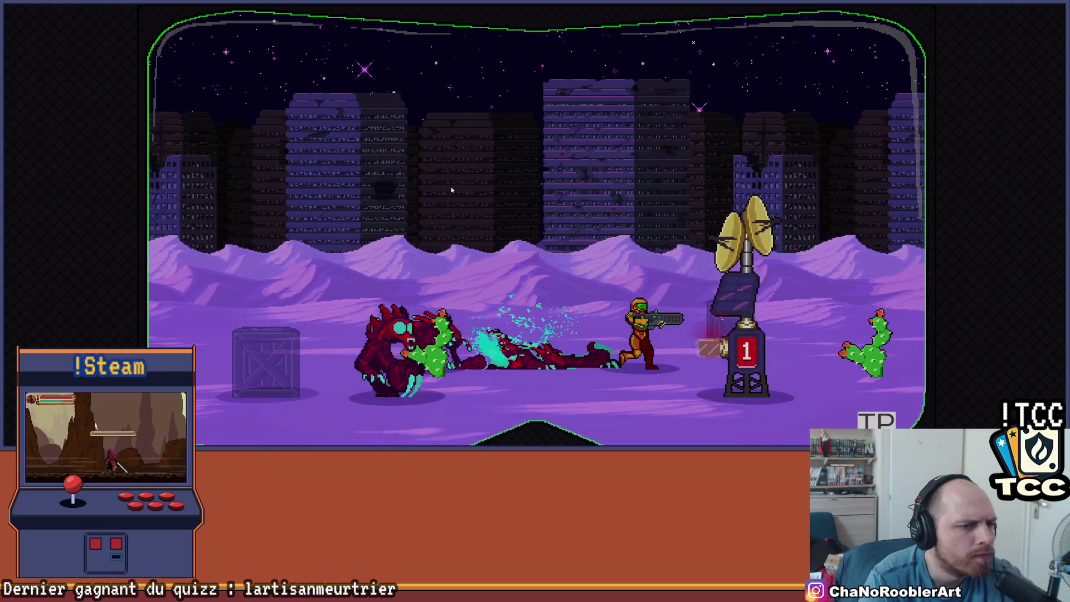
key(Right)
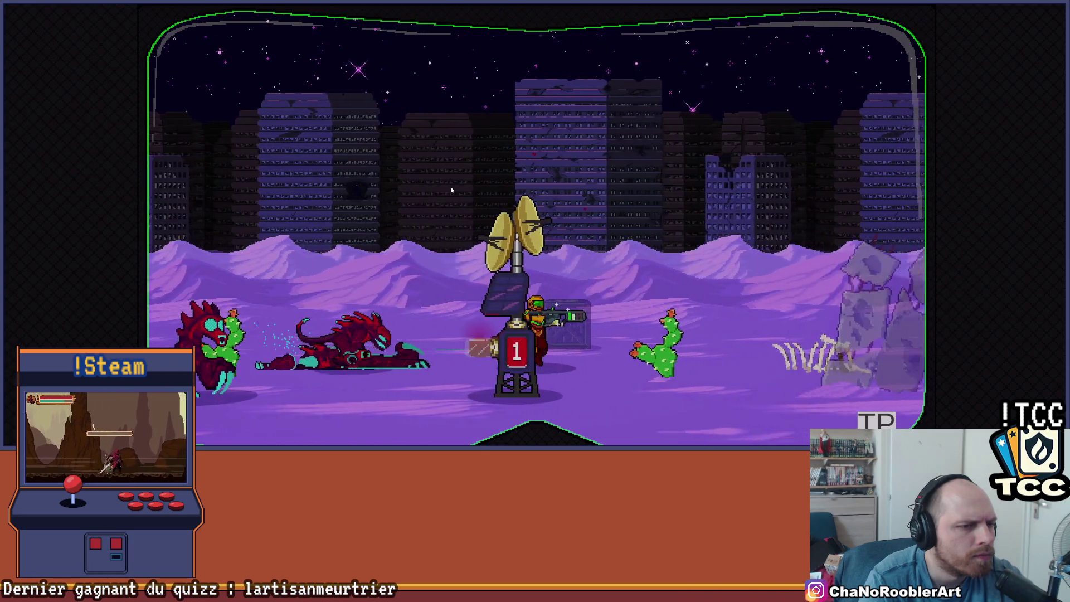
key(Left)
key(Left)
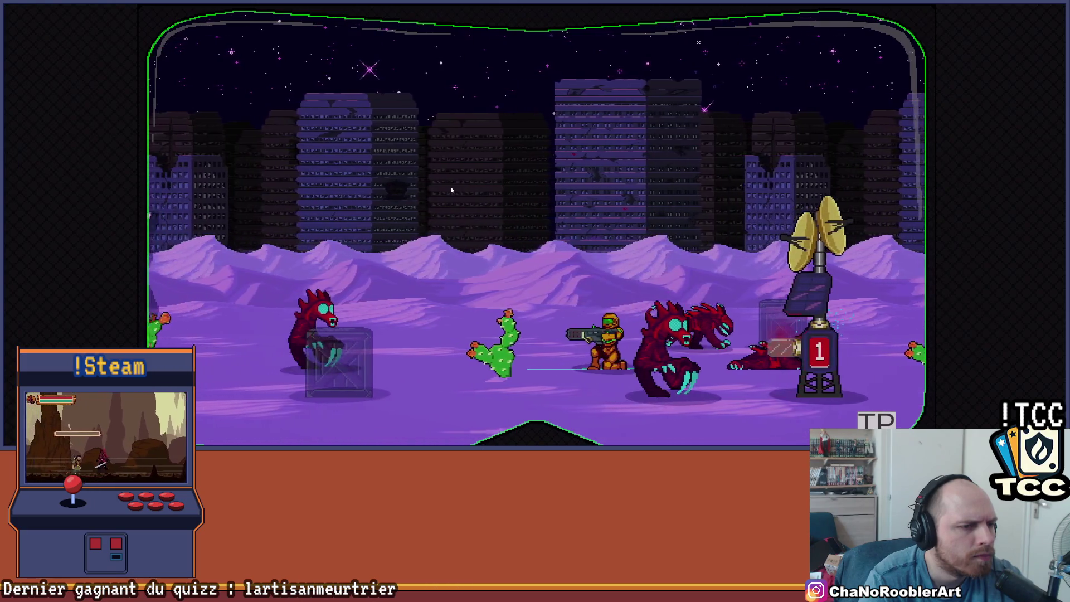
key(x)
Step: Keep fighting the red creatures near the antenna tower, then quit the game with Alt+F4
key(Right)
key(x)
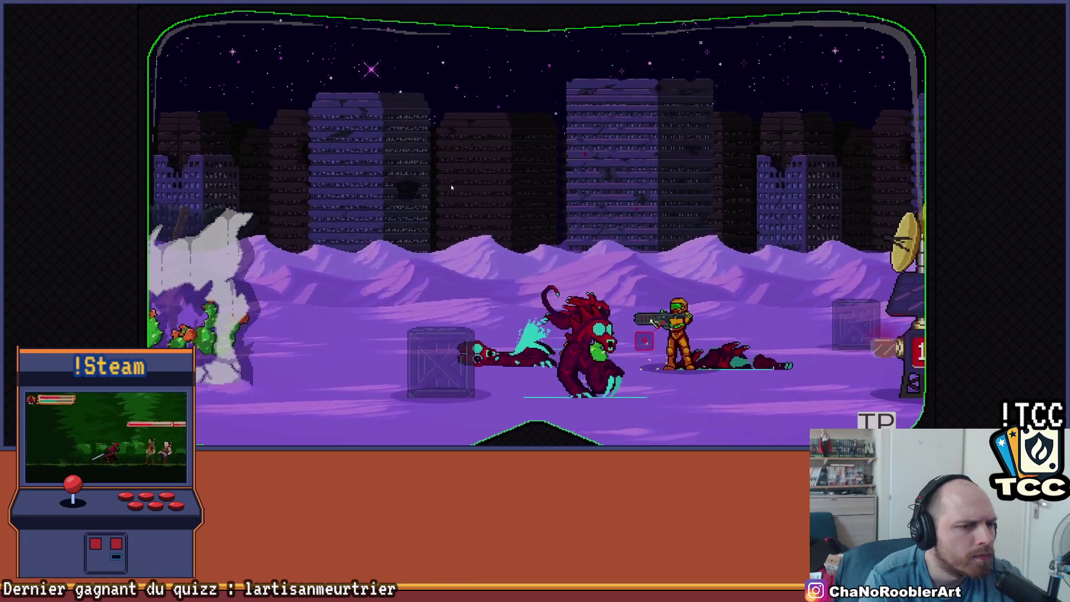
key(Right)
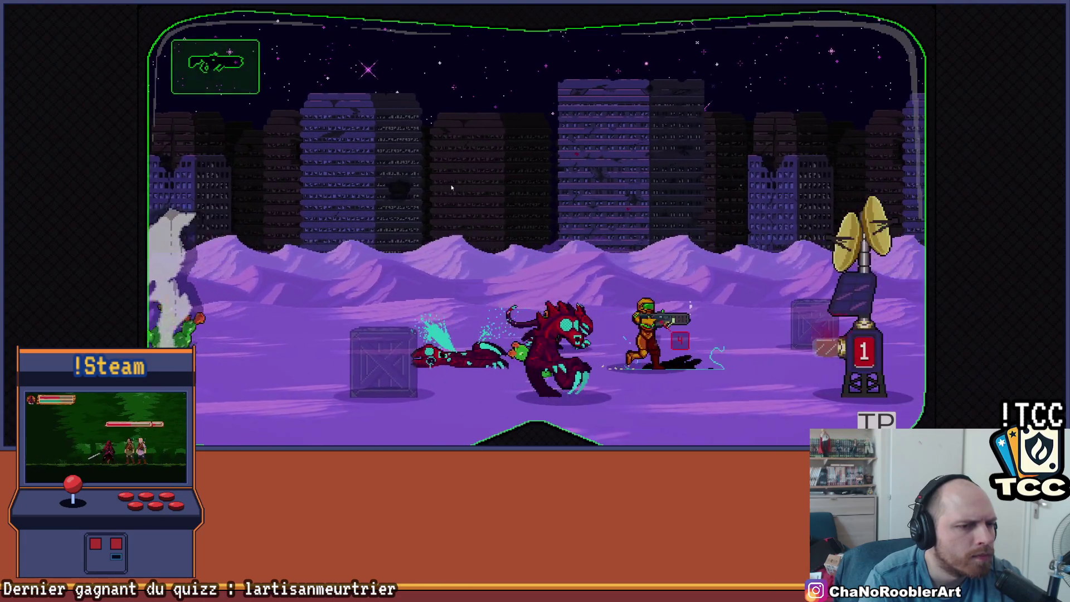
key(Left)
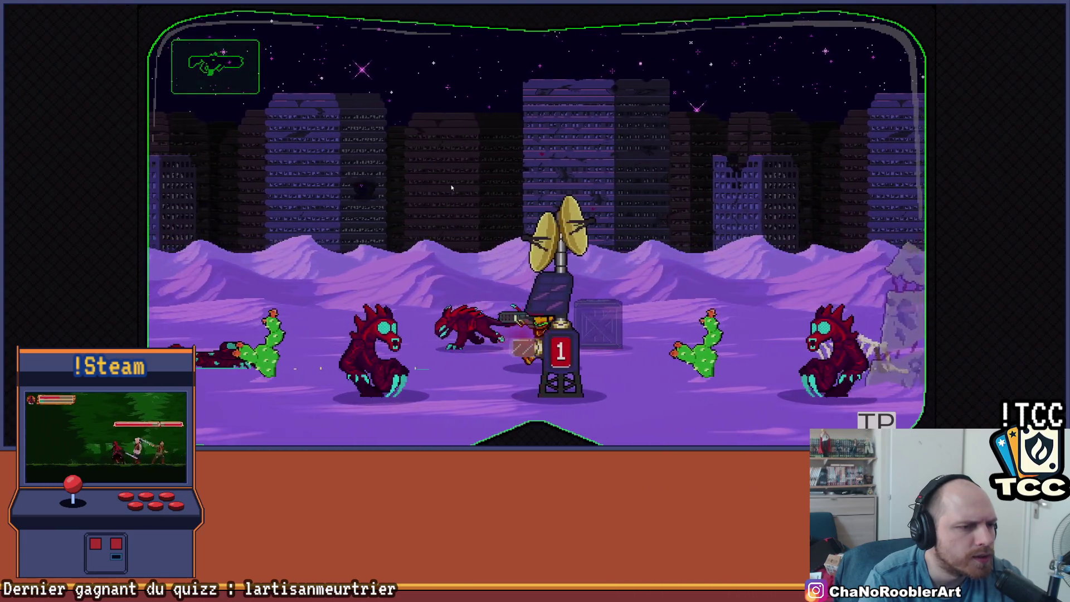
key(Left)
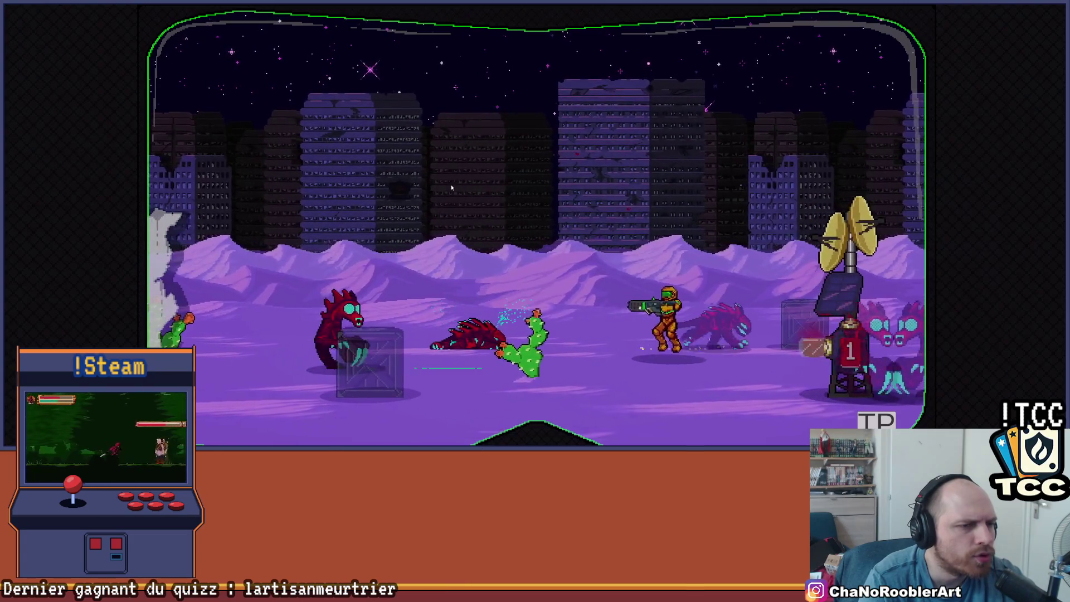
key(Left)
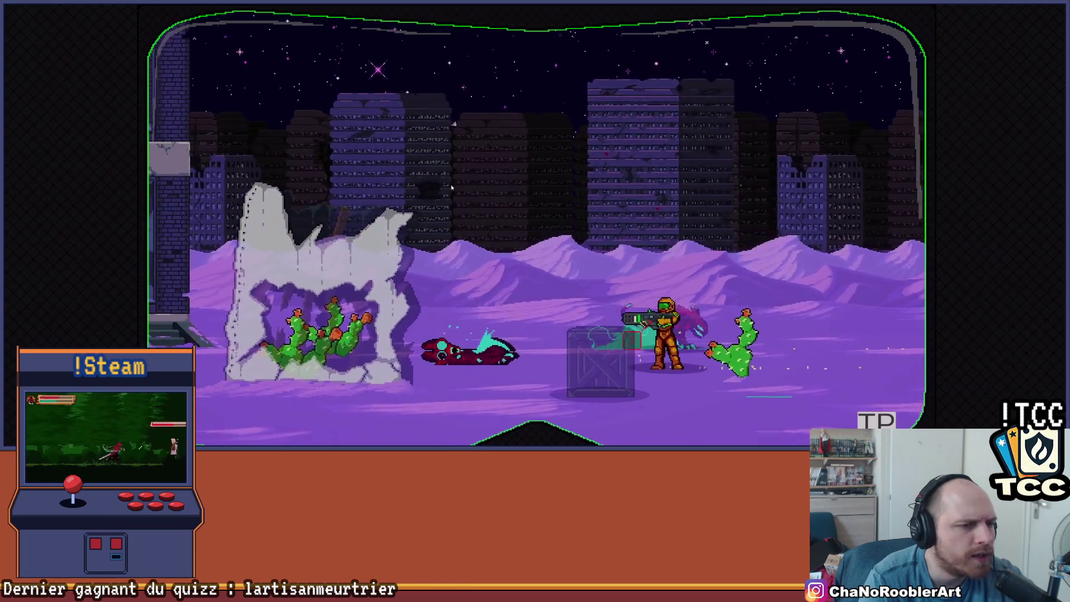
key(Right)
key(Left)
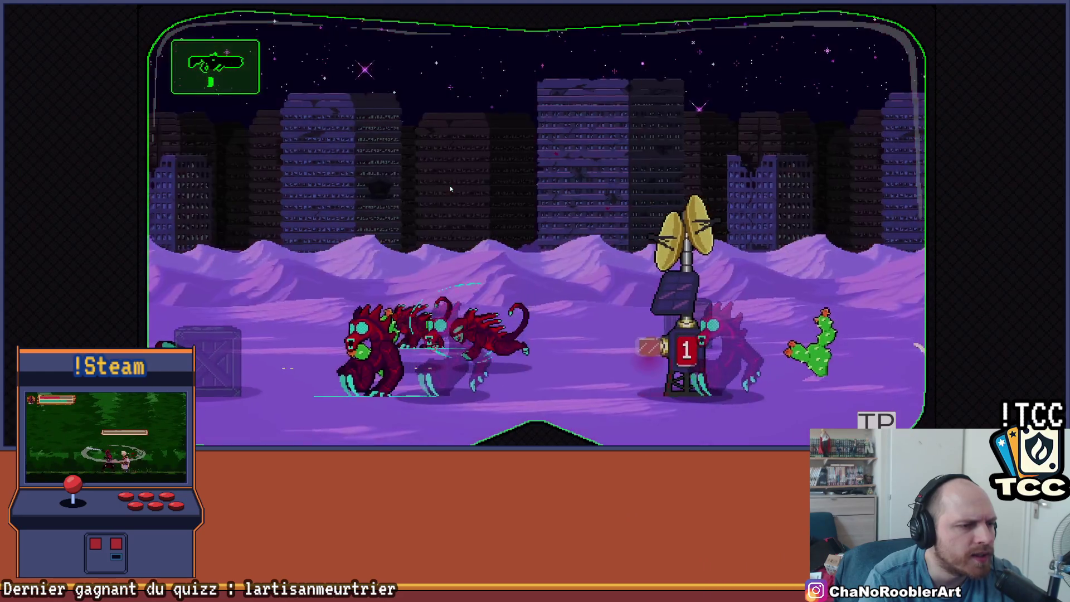
key(Right)
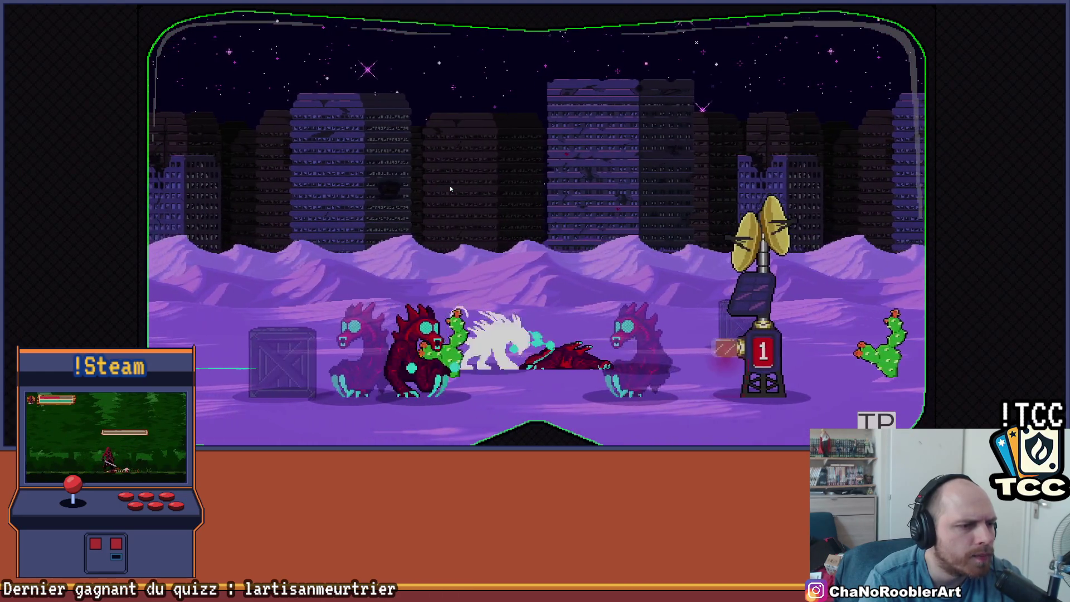
key(Left)
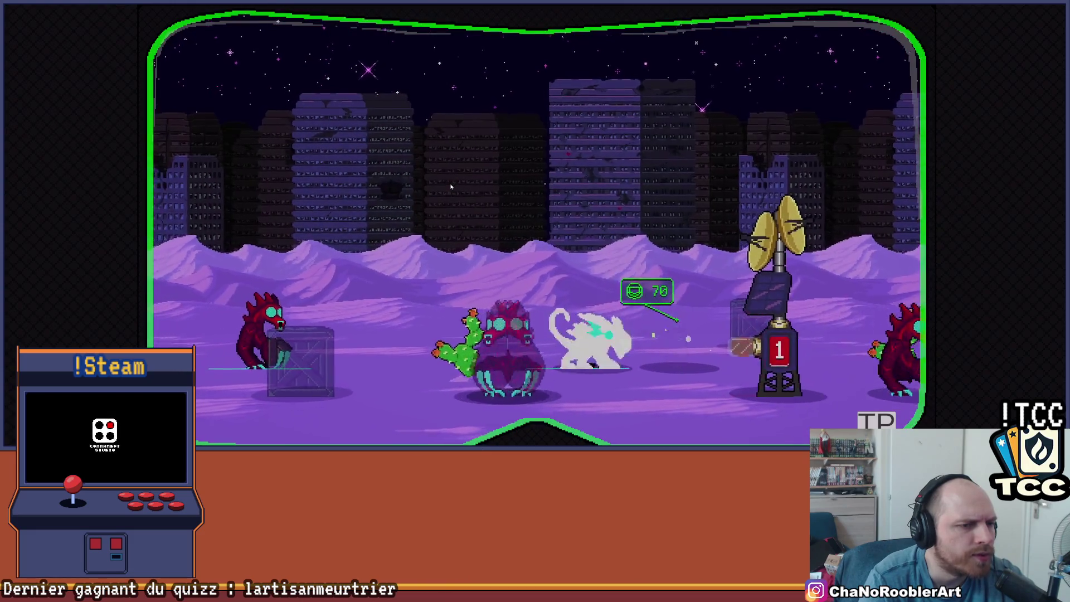
key(Left)
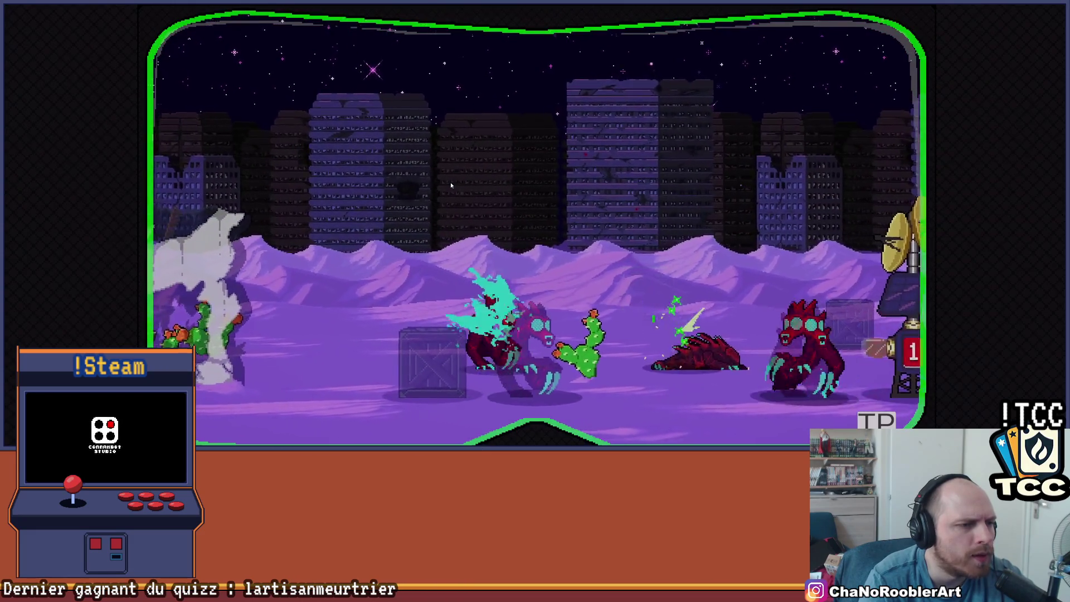
key(Left)
key(Left)
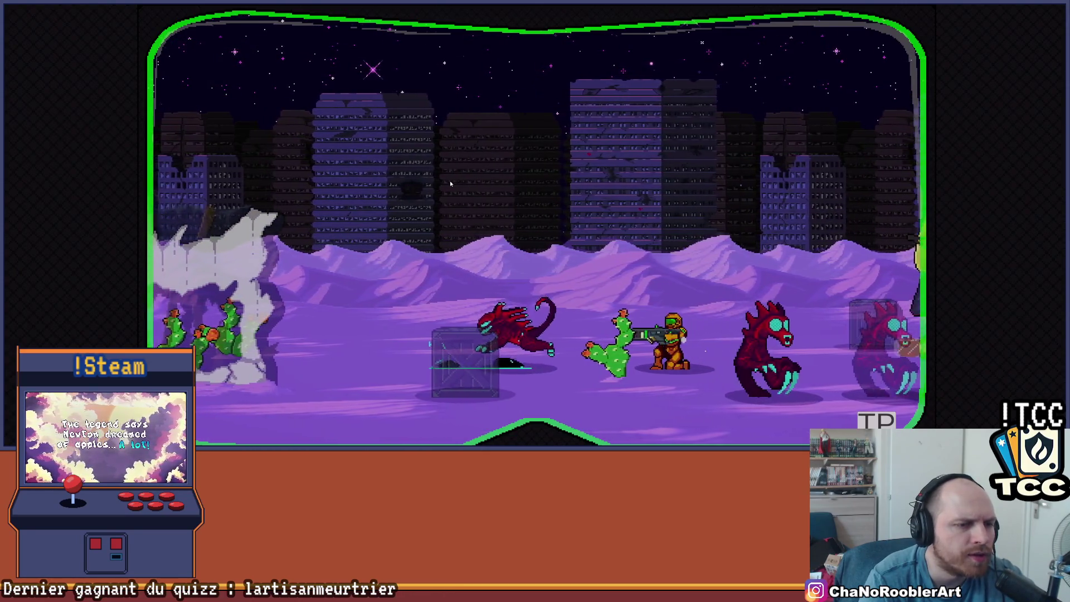
key(Left)
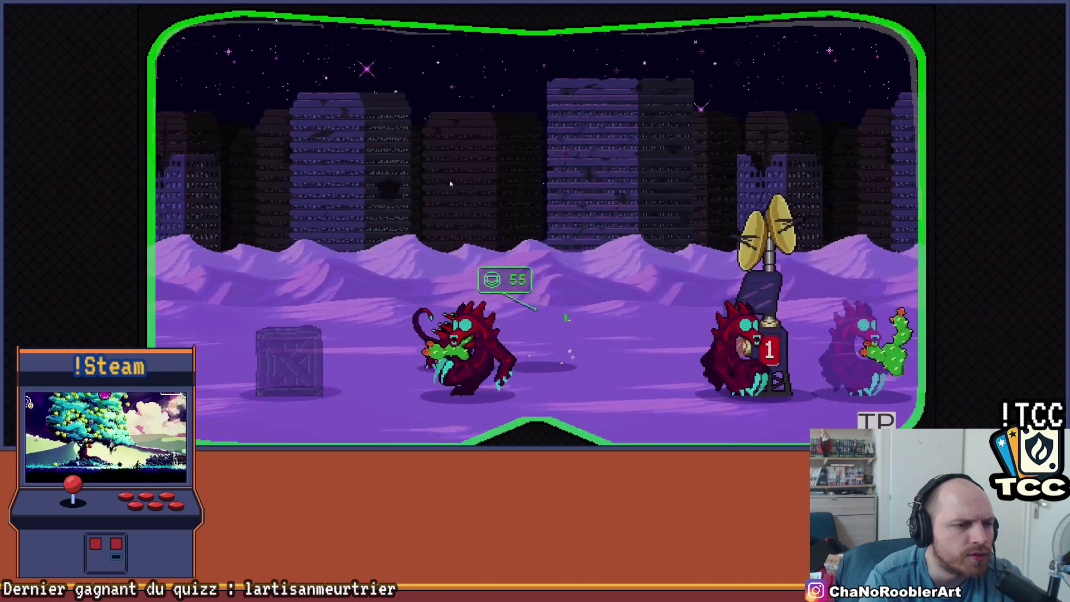
key(Left)
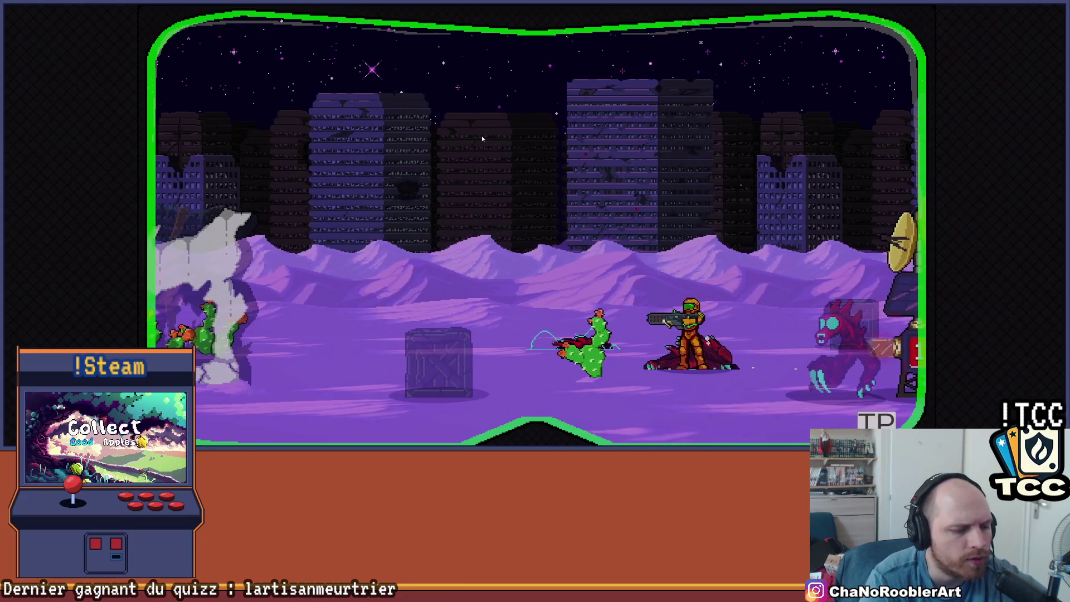
key(alt+F4)
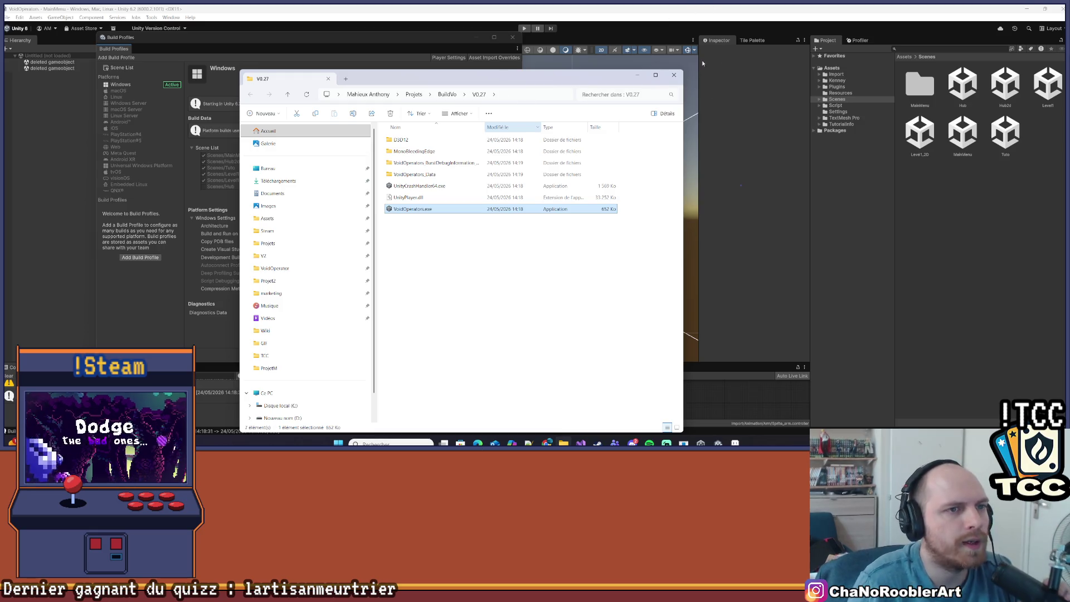
Step: Close the V0.27 folder window and Build Profiles, then open a new File Explorer with Win+E
click(673, 76)
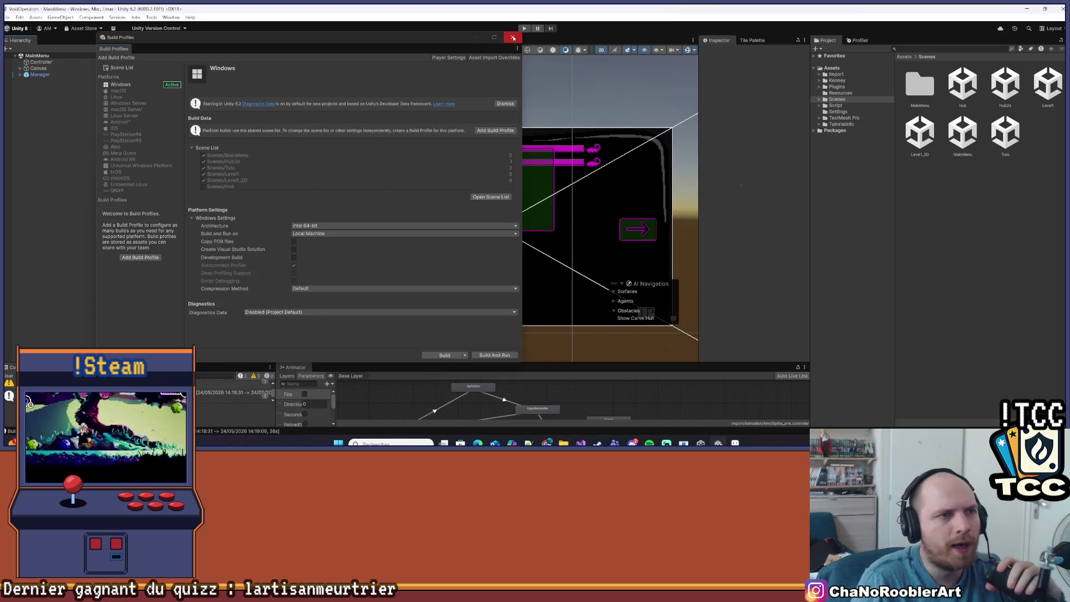
click(514, 38)
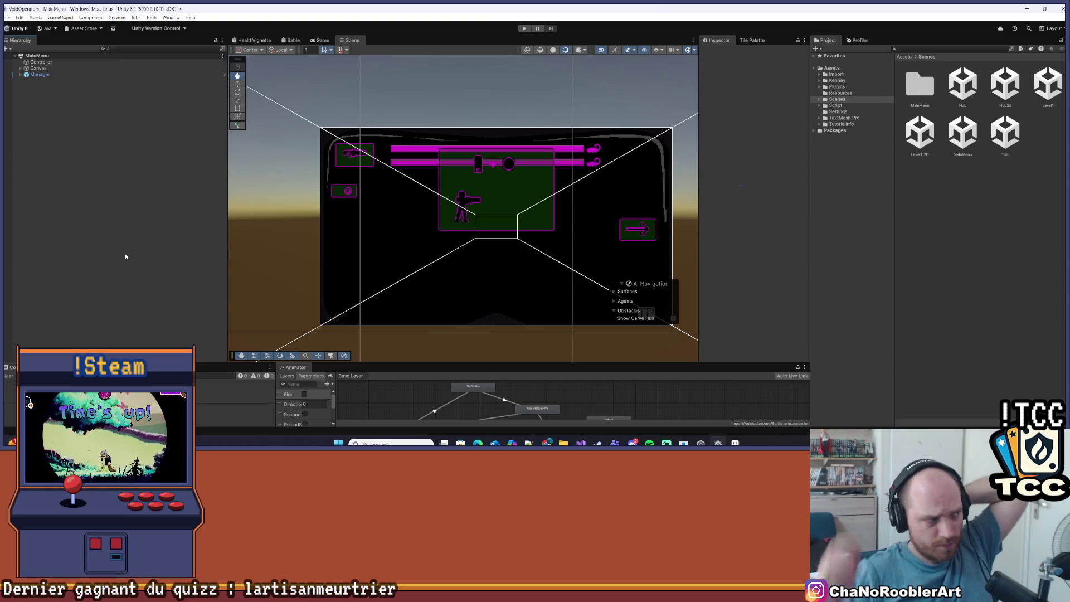
key(super+e)
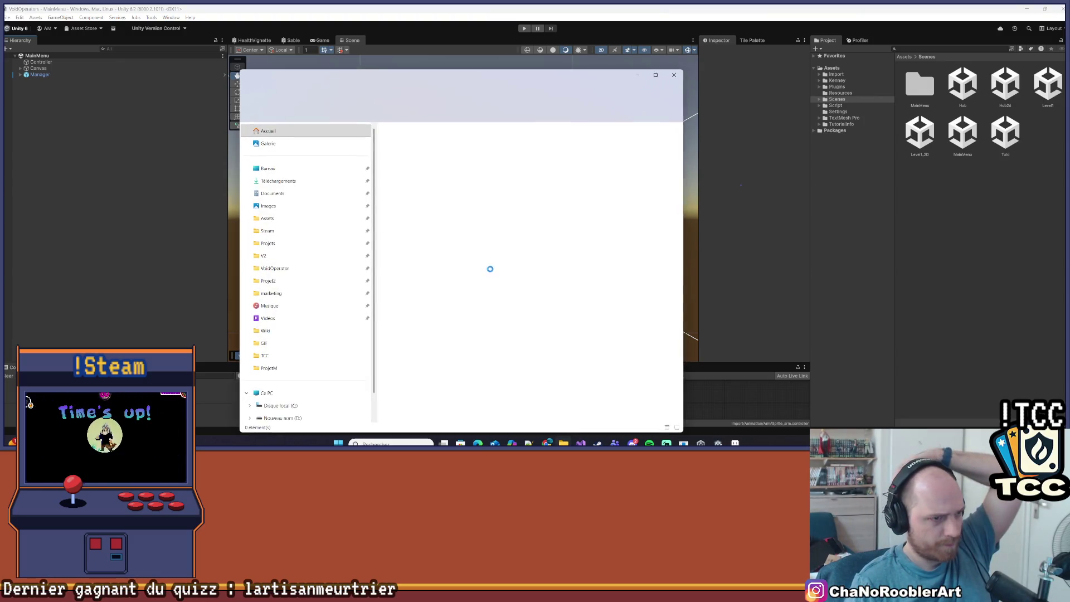
Step: Browse the pinned folders, through Wiki and Projet2, to the Projets folder
click(283, 340)
click(282, 328)
click(282, 315)
click(284, 303)
click(288, 277)
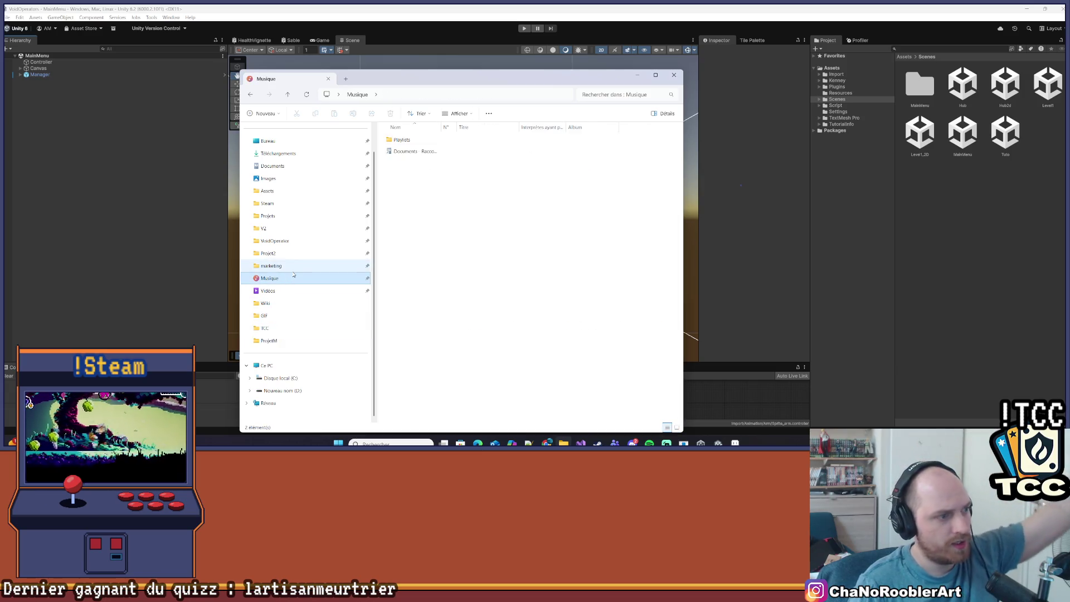
click(286, 265)
click(285, 253)
click(285, 241)
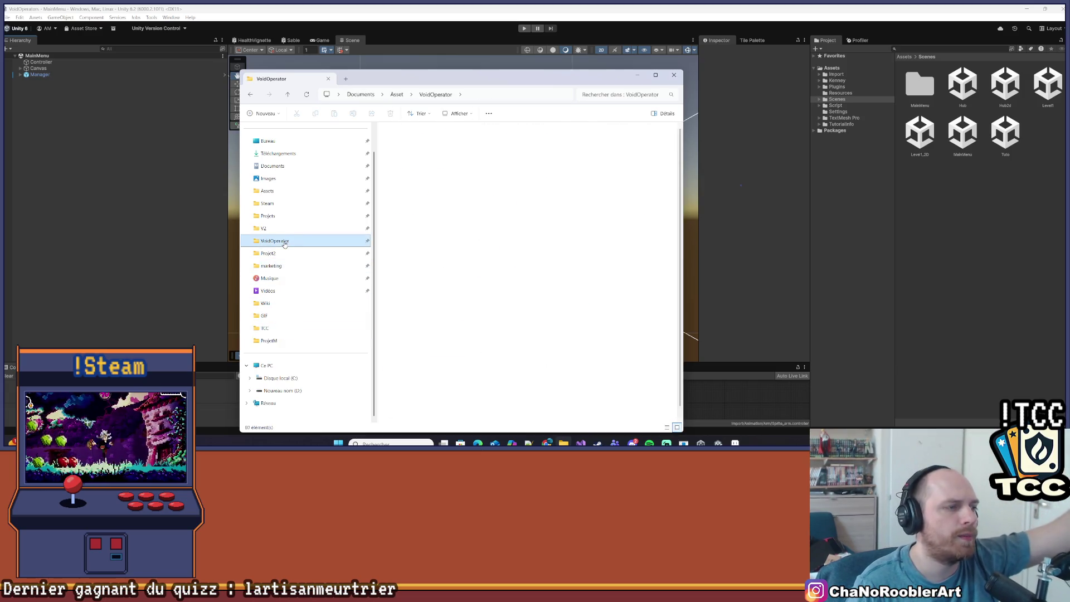
click(286, 229)
click(301, 217)
Step: Look through the Assets, TCC, ProjetM and marketing folders, returning to Projets
click(316, 191)
click(302, 202)
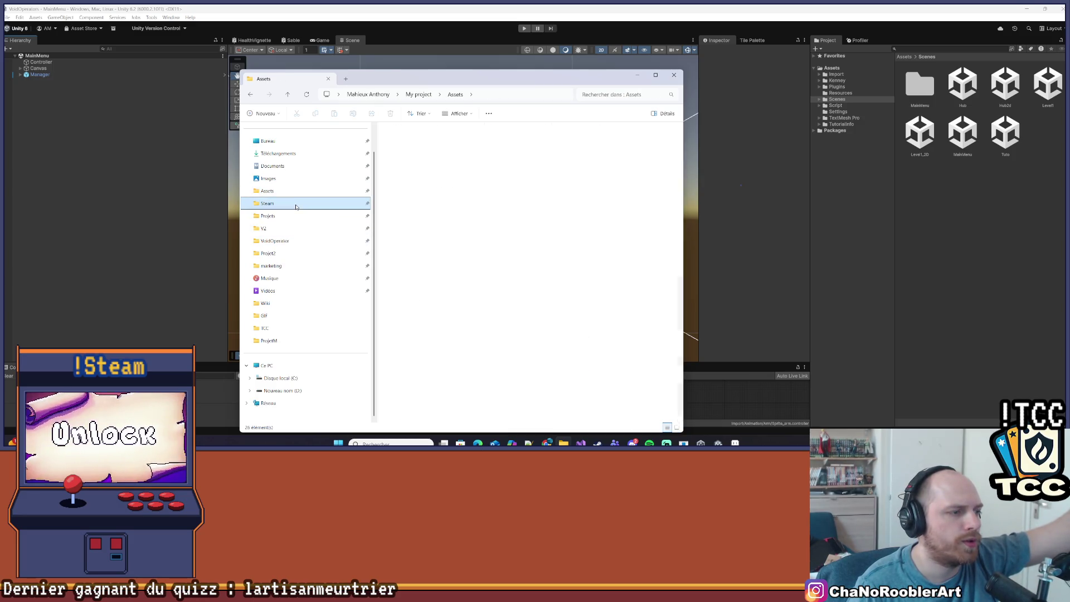
click(315, 329)
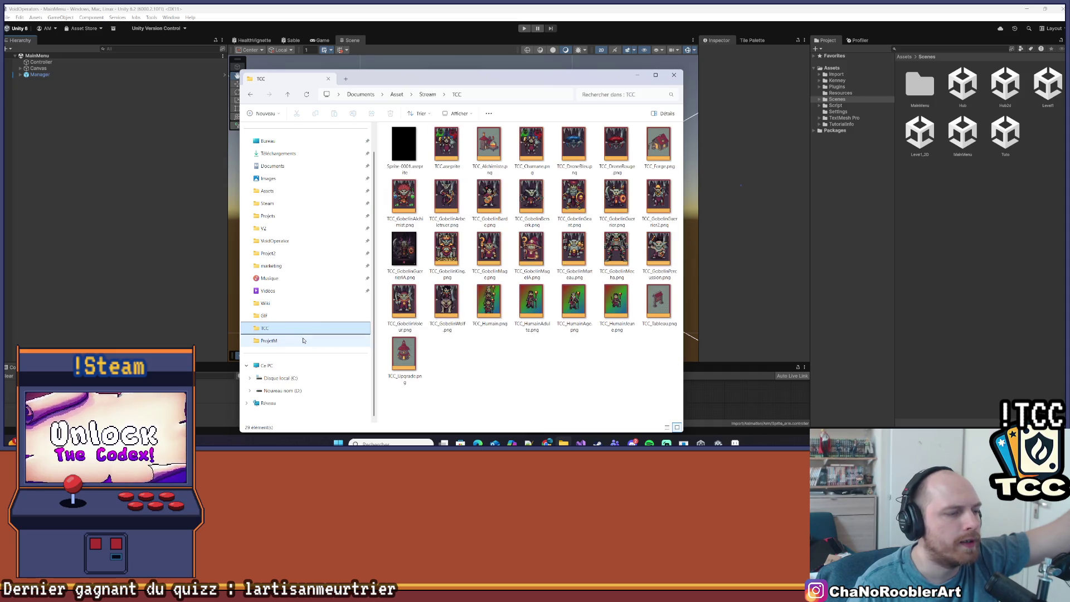
click(303, 340)
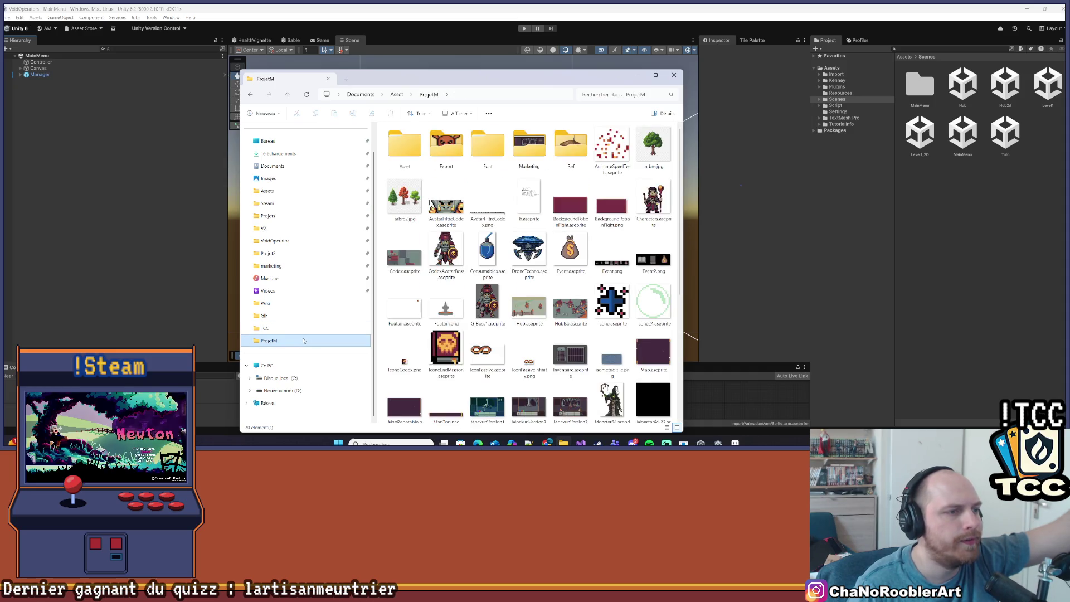
click(265, 266)
click(283, 252)
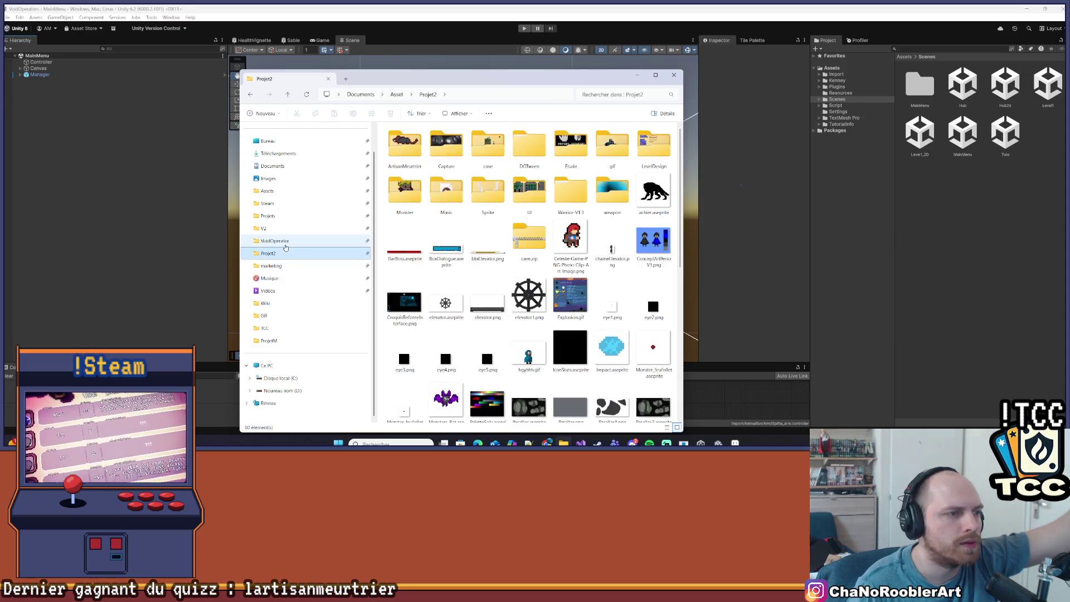
click(285, 241)
click(298, 229)
click(311, 216)
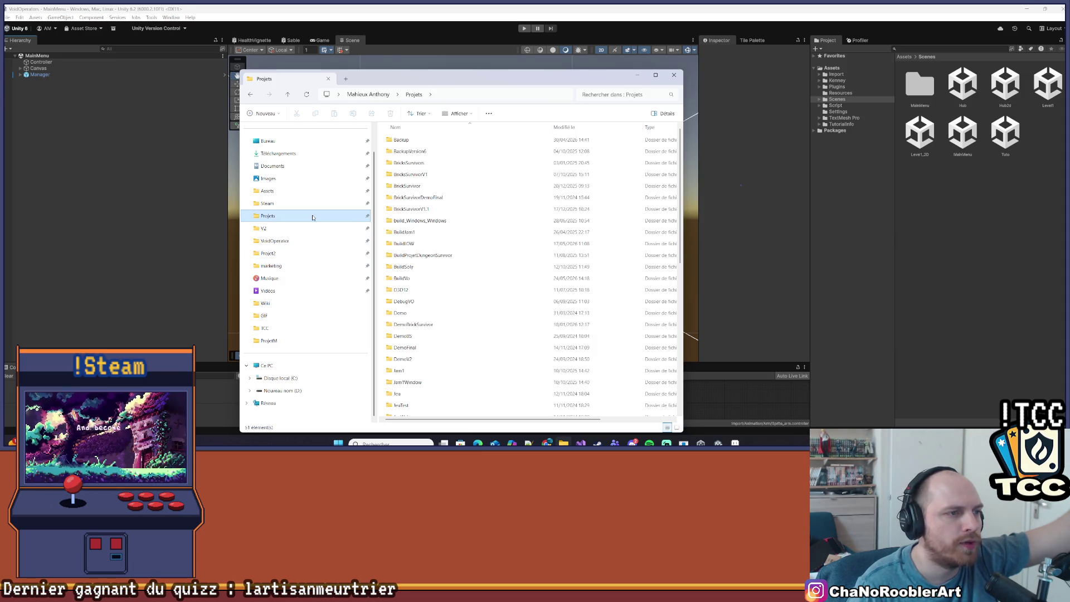
Step: Check Assets, ProjetM, marketing, VoidOperator, CasseBrique V2 and Steam, then return to Projets
click(317, 195)
click(277, 329)
click(284, 341)
scroll(317, 277, up, 1)
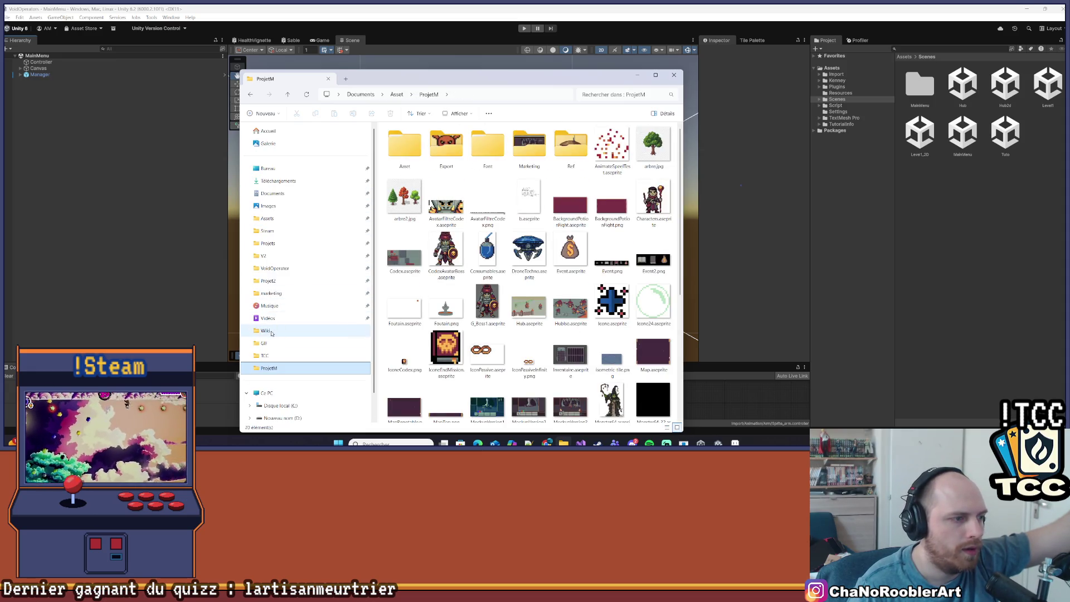
click(280, 305)
click(280, 292)
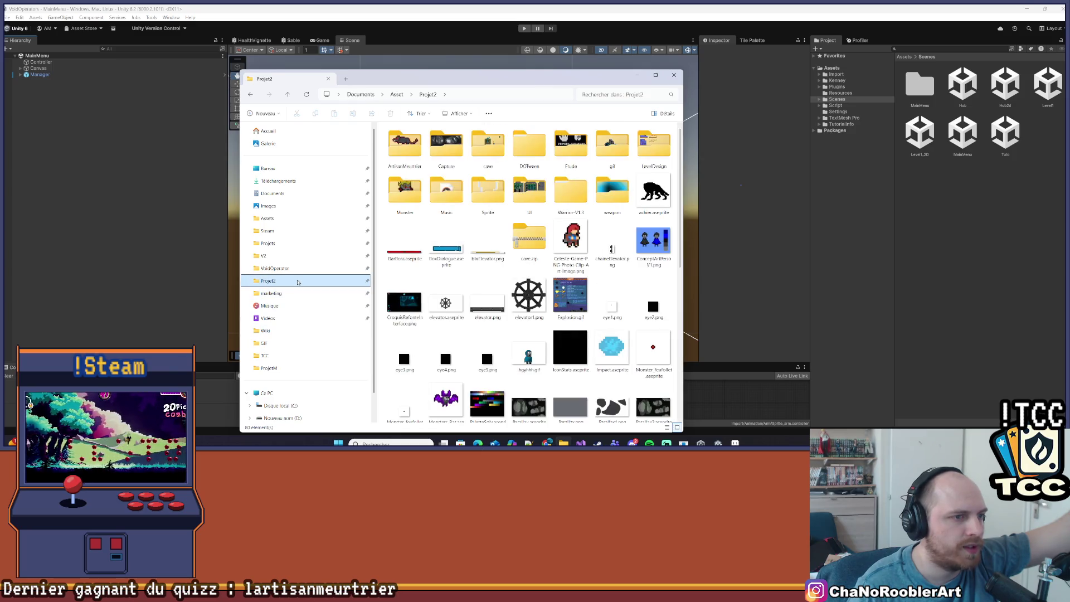
click(314, 267)
click(319, 256)
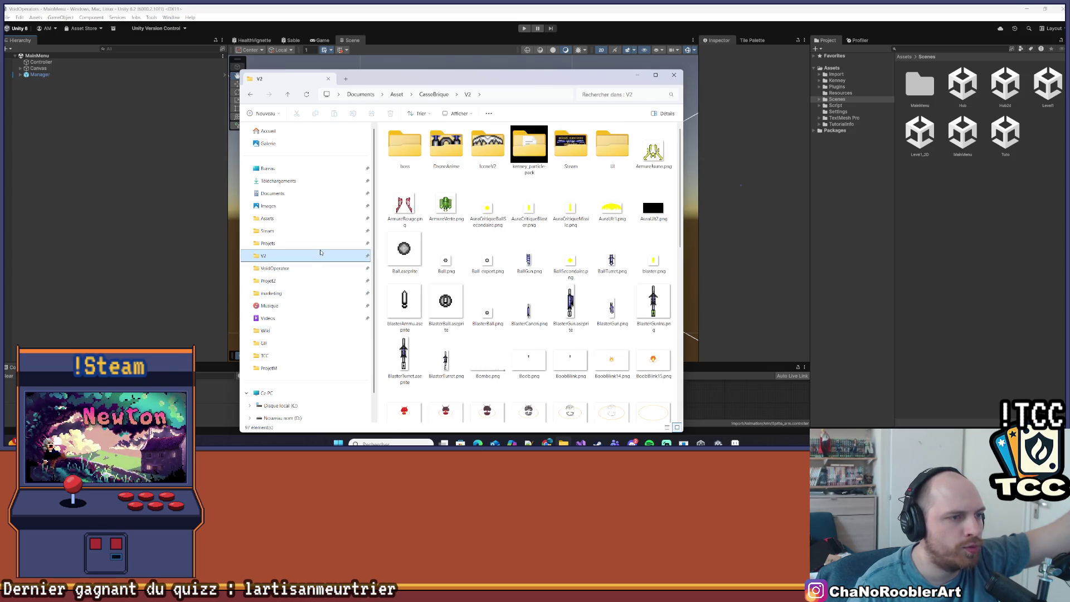
click(328, 245)
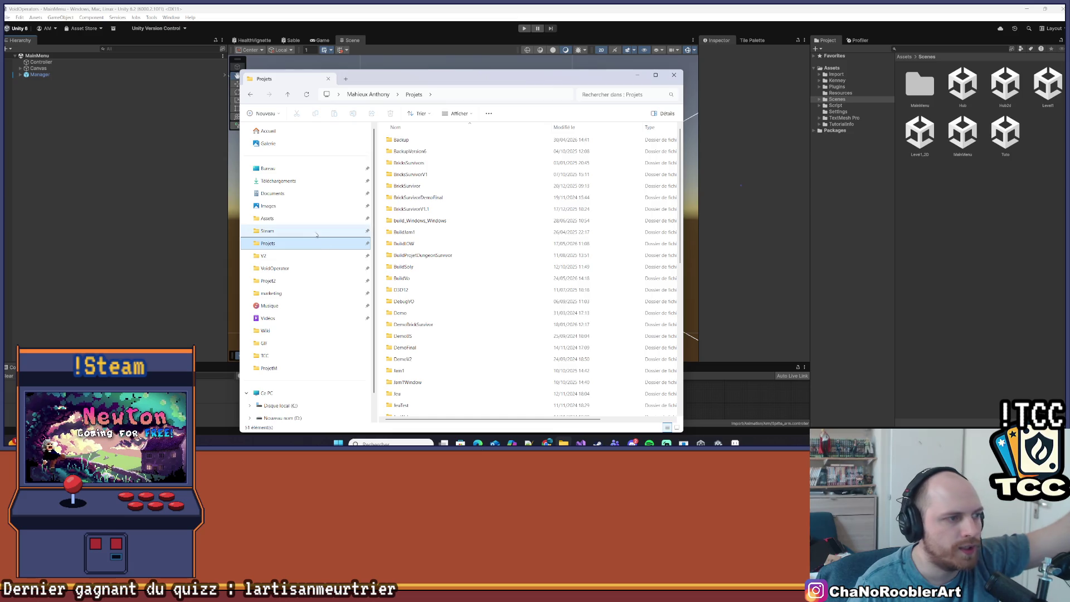
click(316, 231)
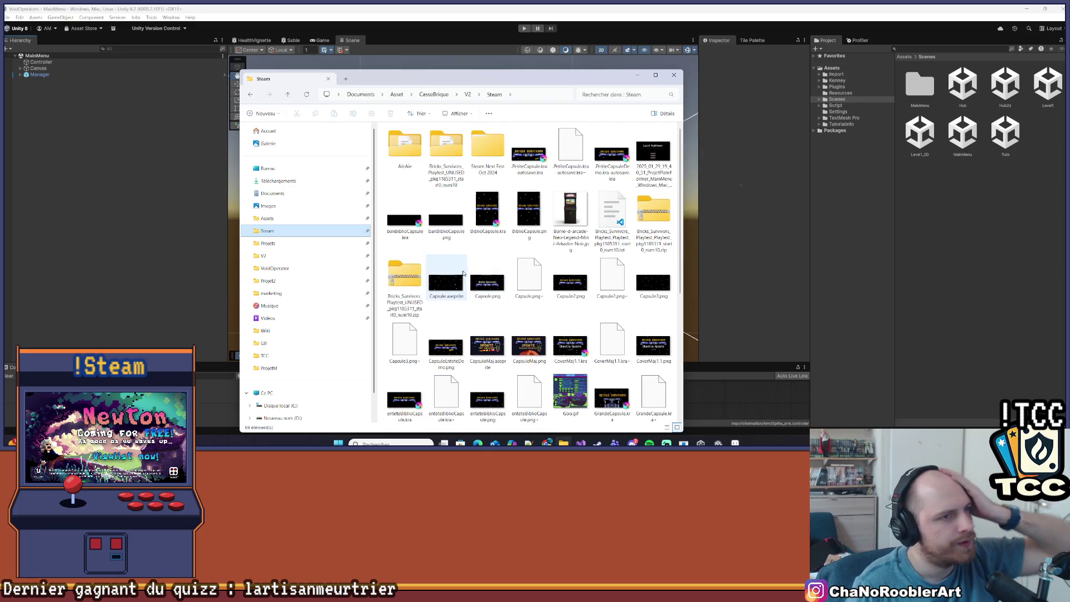
click(264, 244)
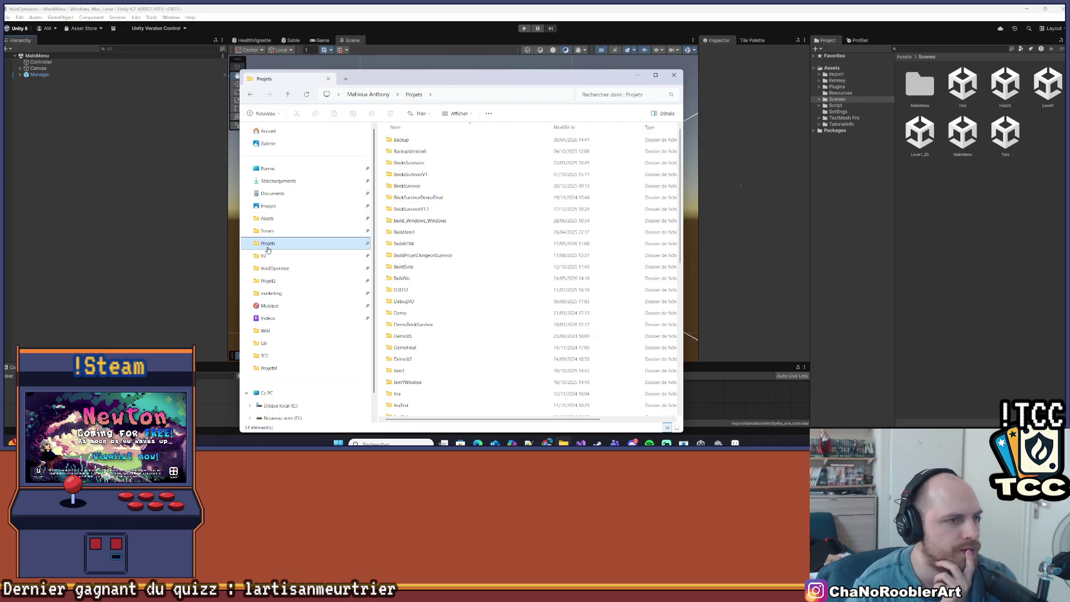
scroll(479, 262, down, 8)
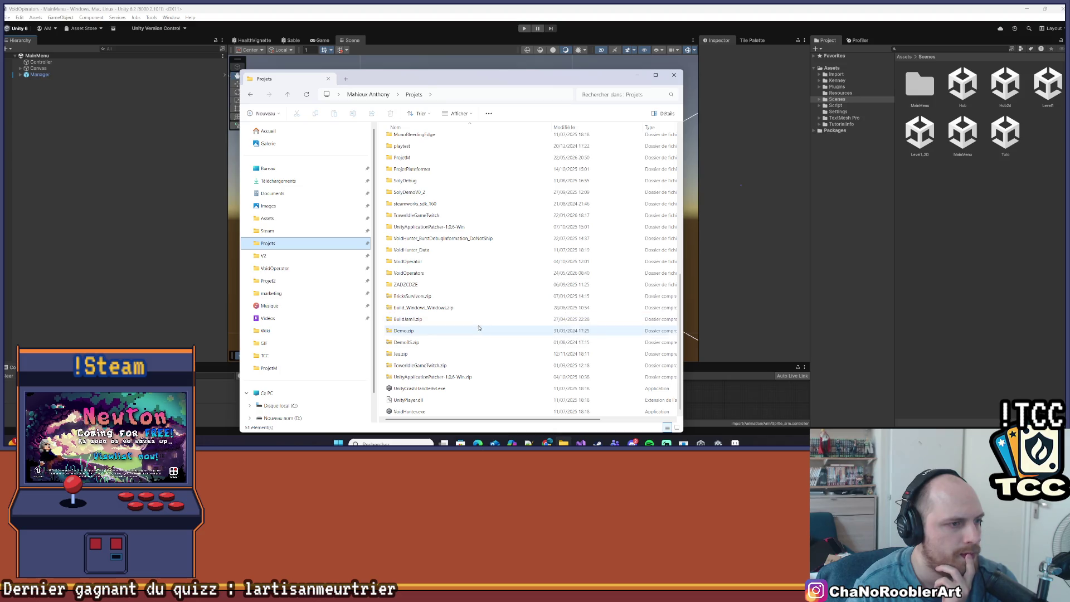
double_click(439, 274)
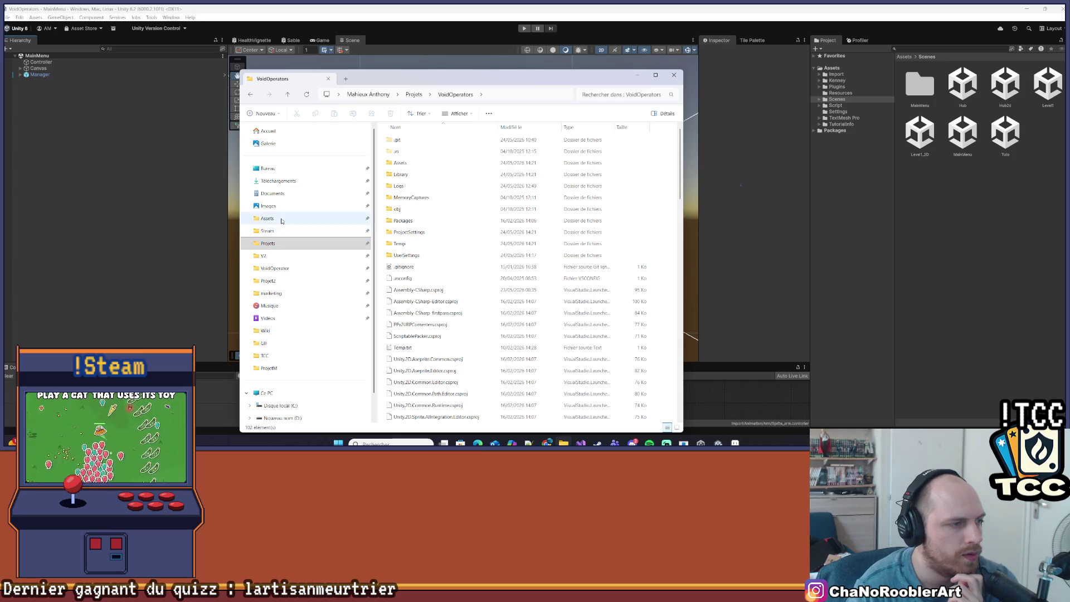
click(270, 246)
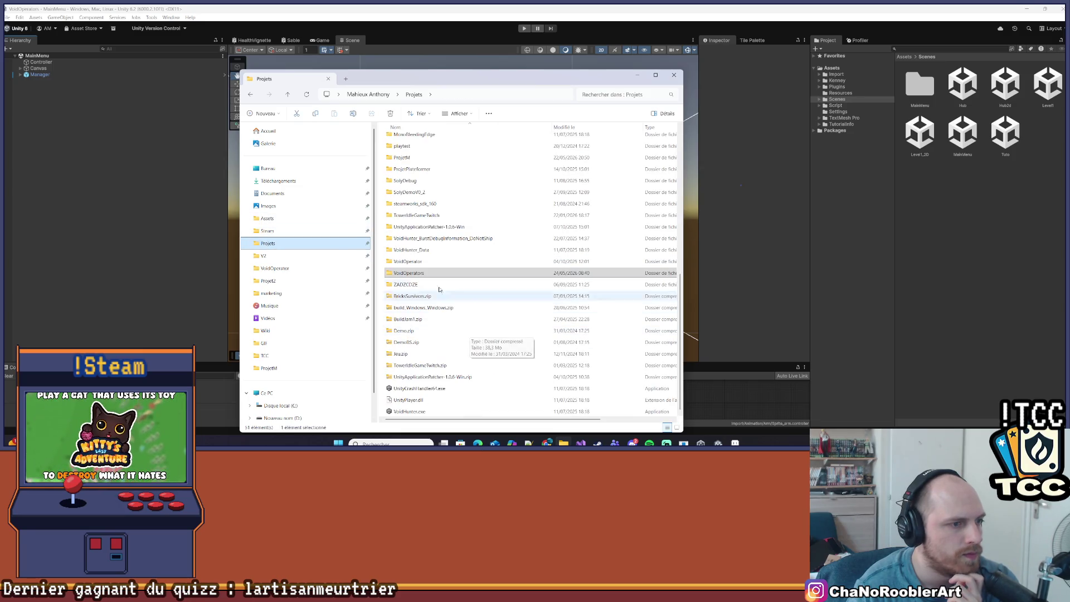
double_click(410, 275)
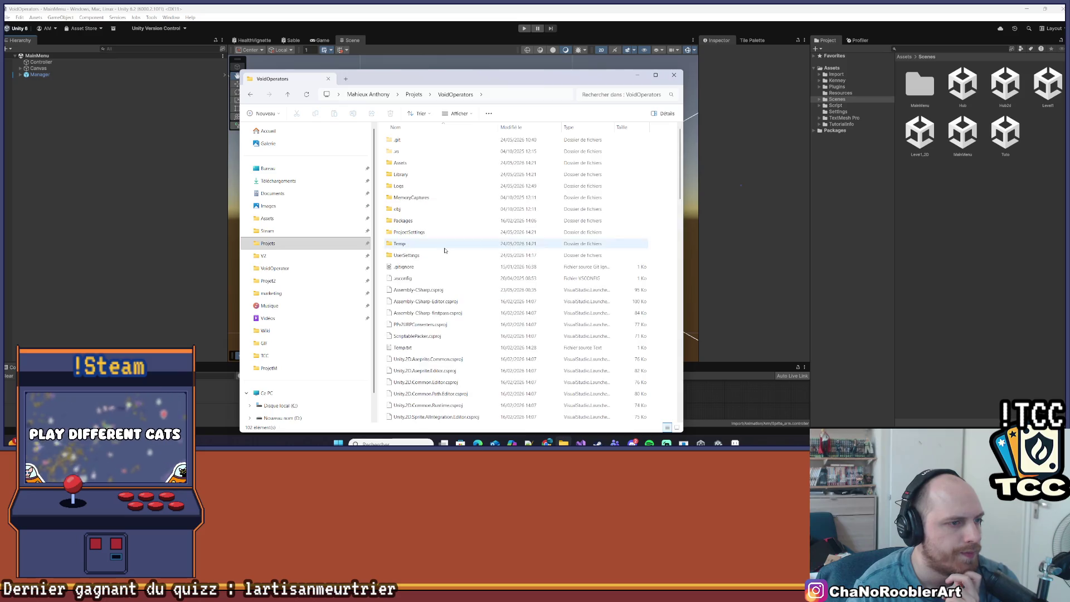
double_click(418, 163)
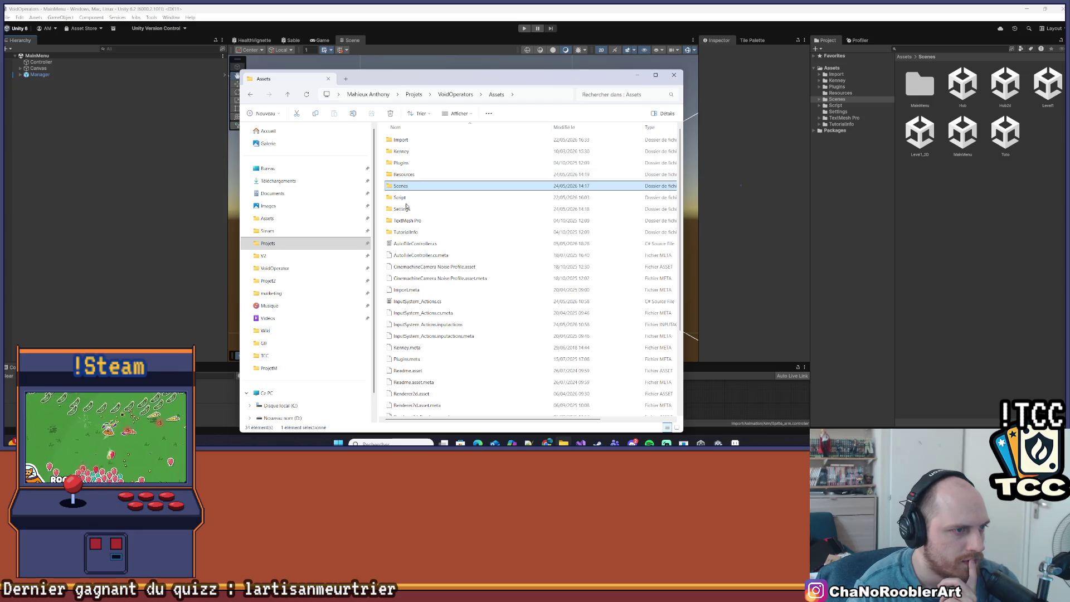
double_click(404, 139)
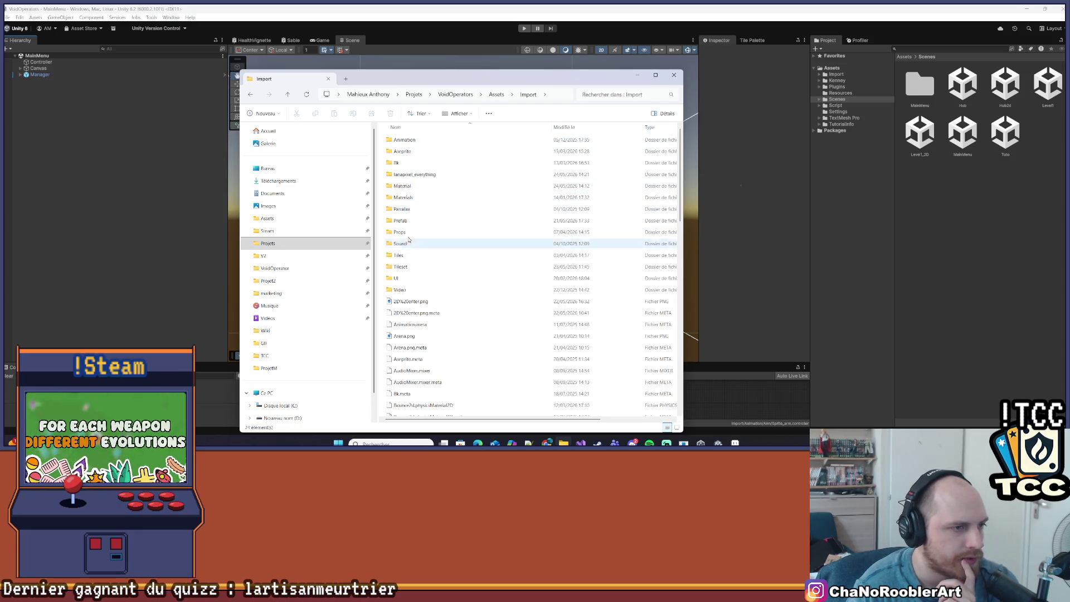
click(409, 232)
key(BackSpace)
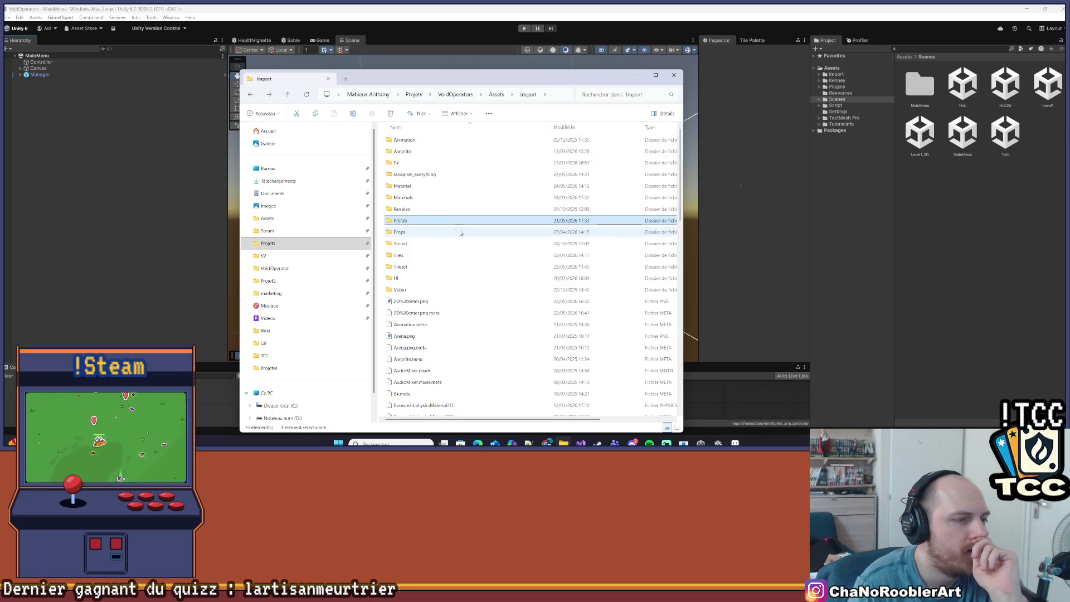
click(495, 95)
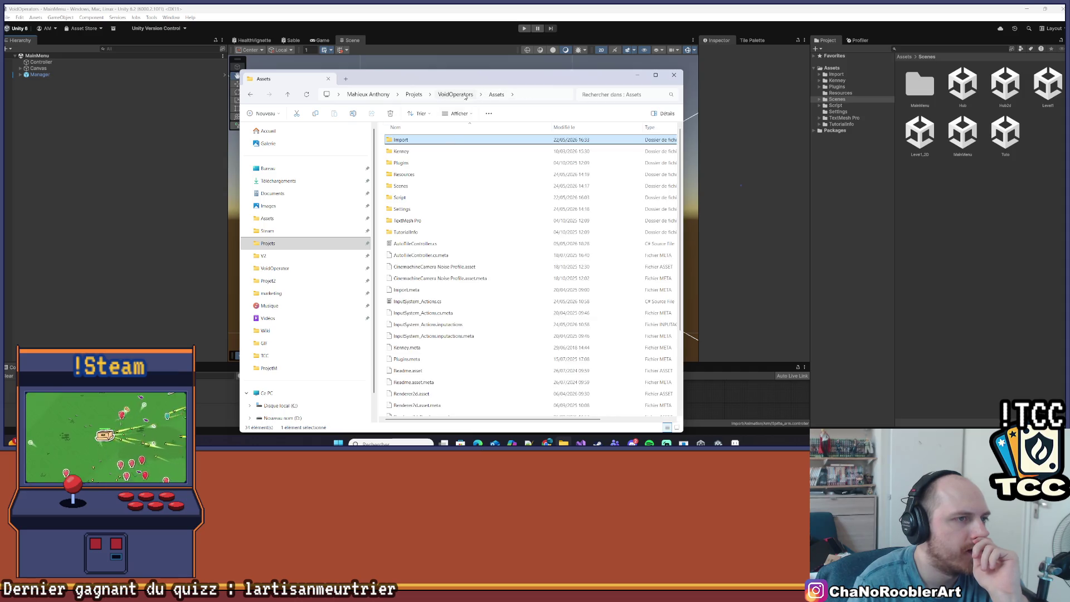
click(464, 95)
click(427, 98)
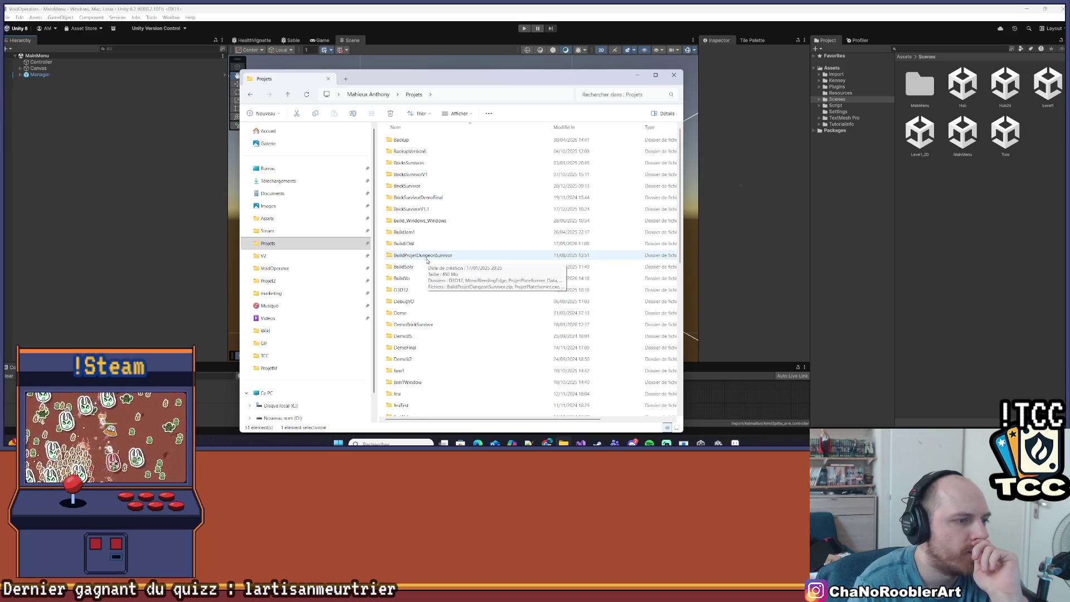
mouse_move(432, 257)
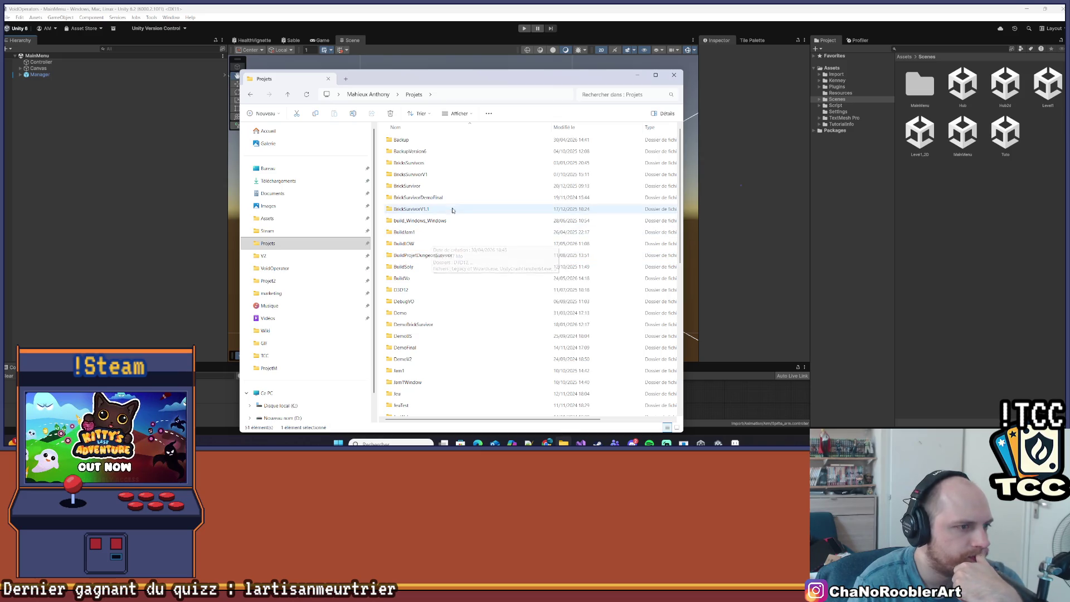
Step: Open BuildVo and zip the v0.27 folder via Compresser vers > Fichier ZIP, selecting the new V0.27.zip
click(426, 281)
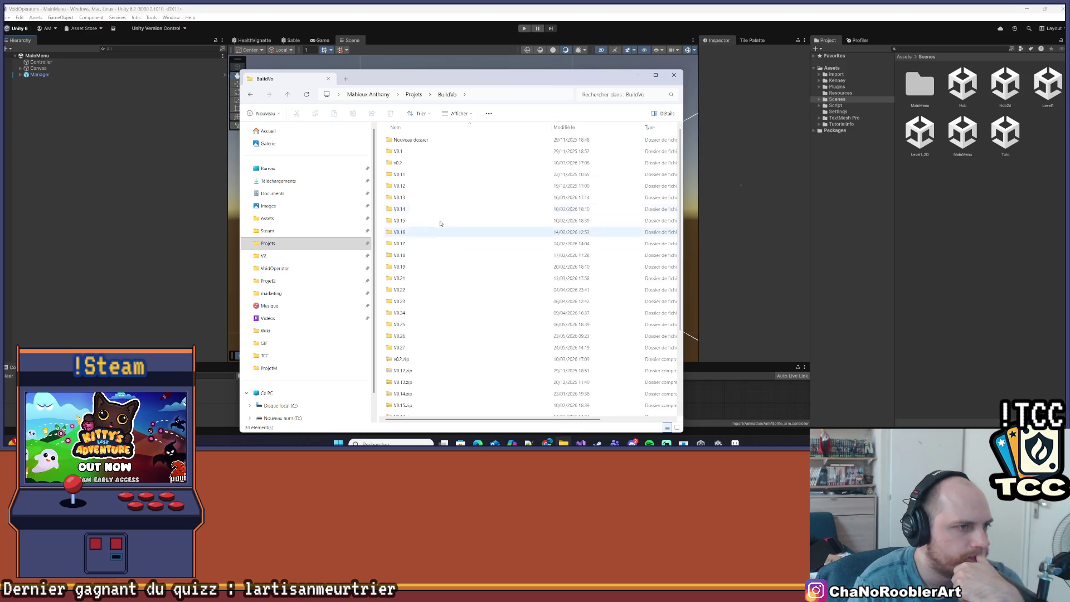
double_click(425, 280)
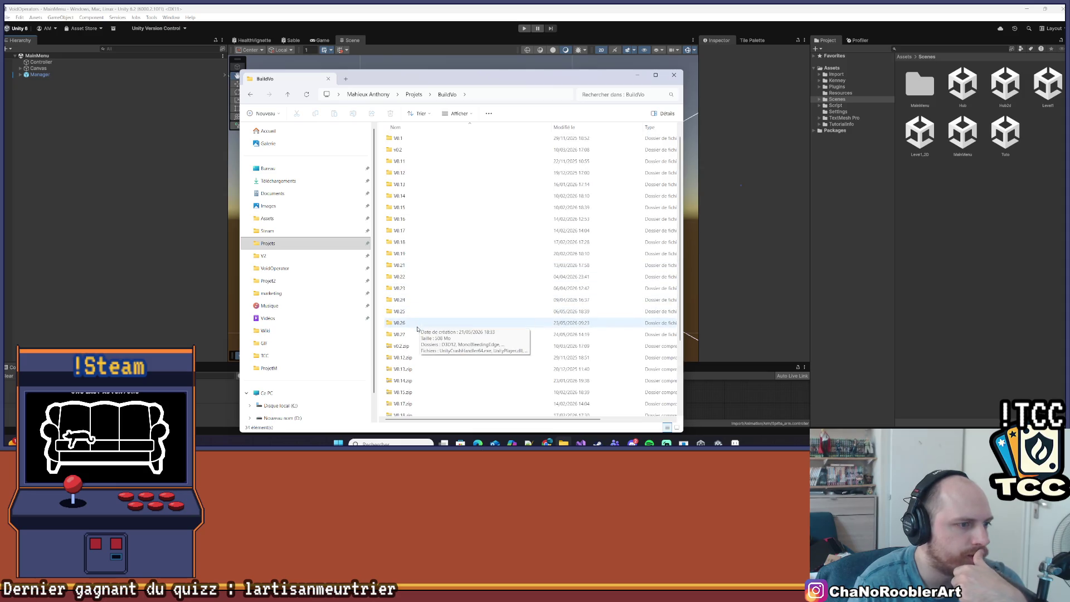
scroll(422, 323, down, 3)
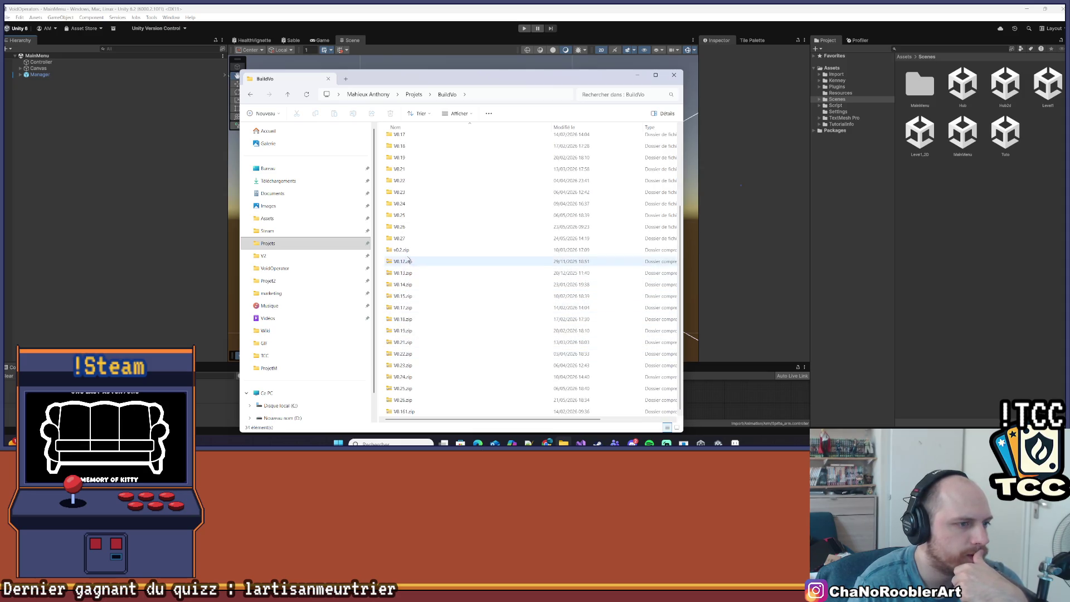
right_click(401, 238)
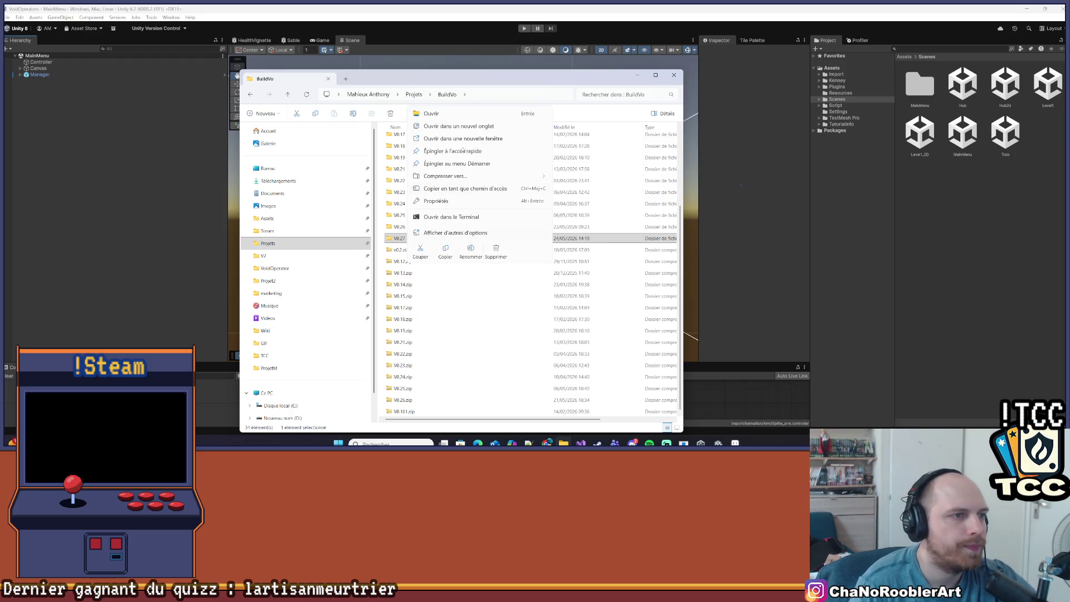
mouse_move(501, 176)
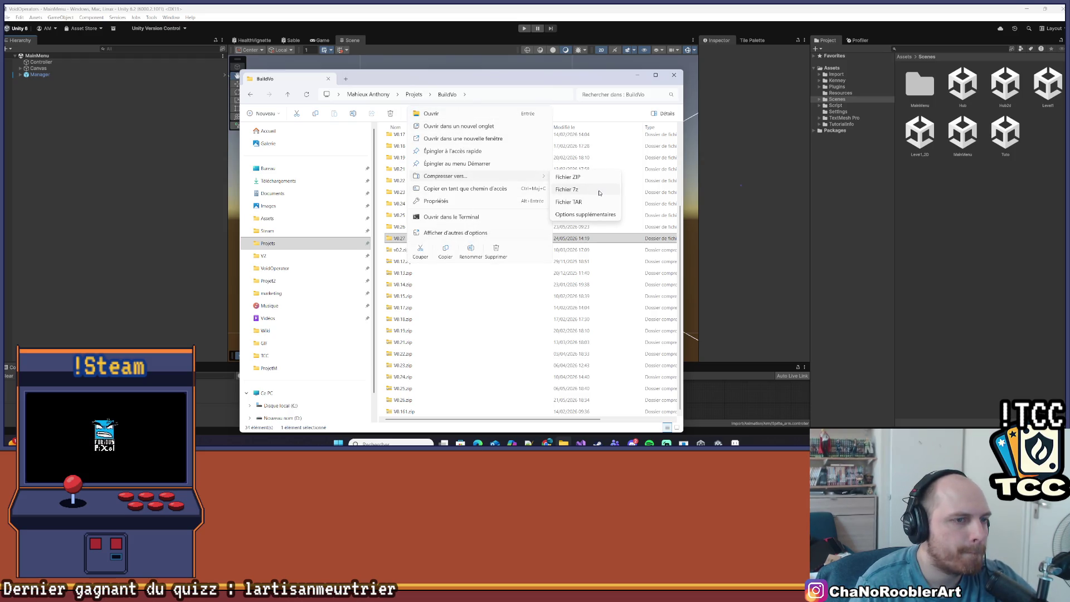
click(598, 193)
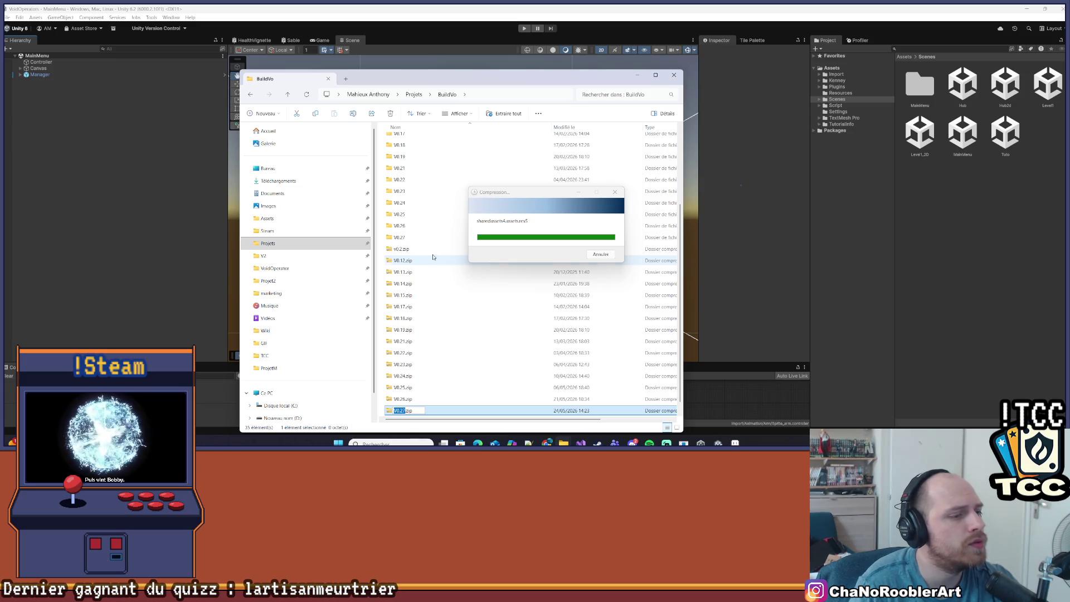
click(447, 356)
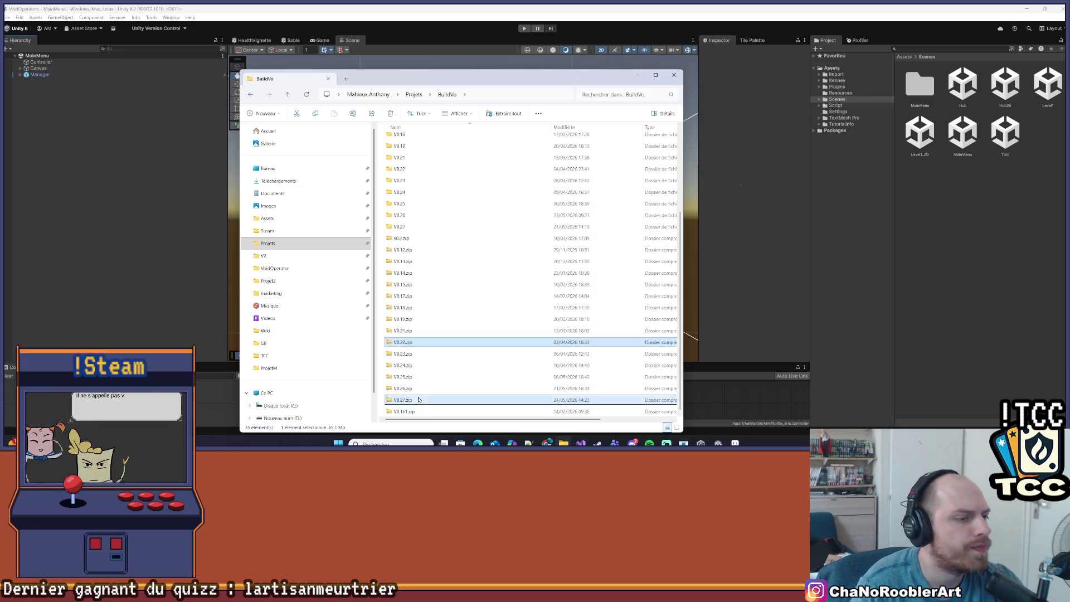
click(440, 410)
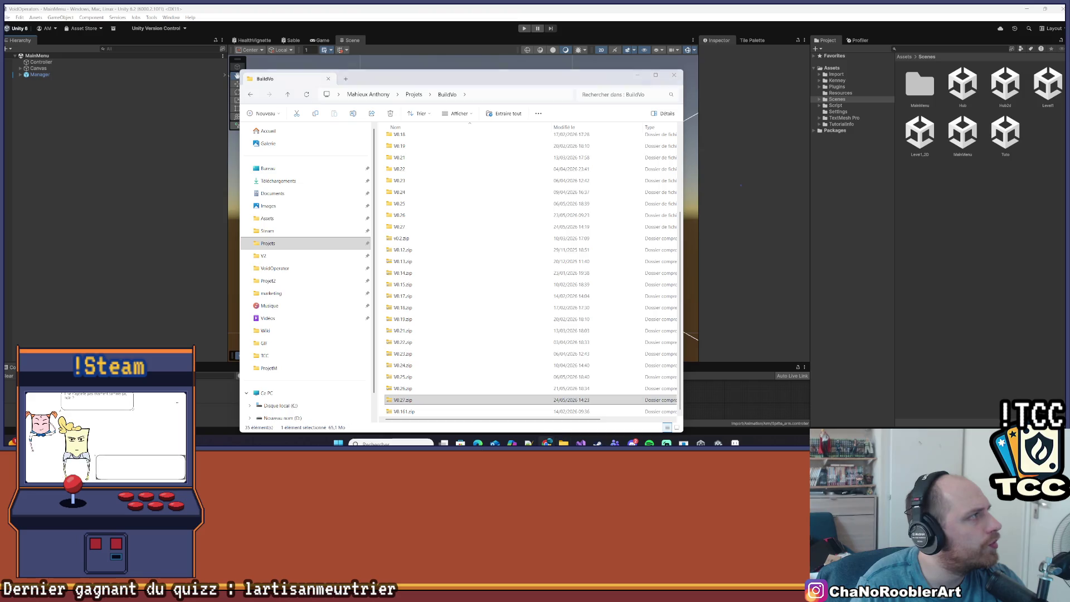